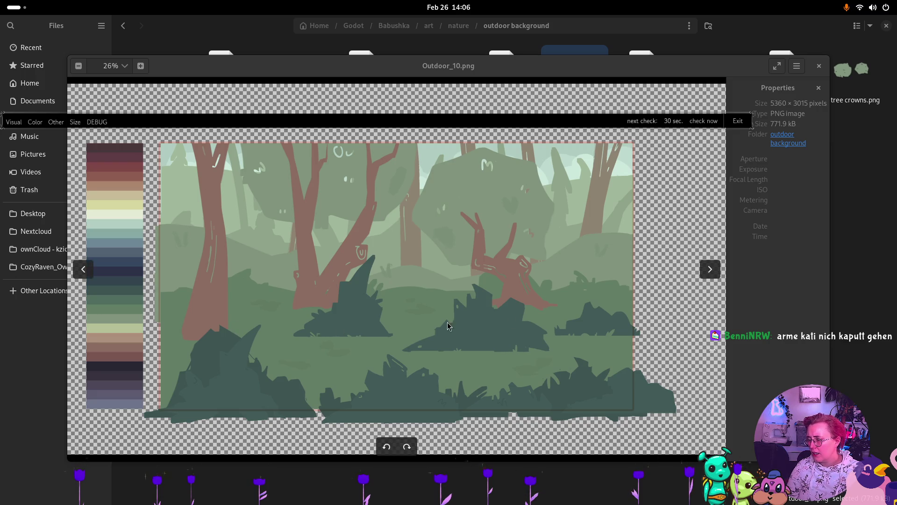
- Check the Files window from the overview, then close the Outdoor_10.png preview with Ctrl+W
key("super")
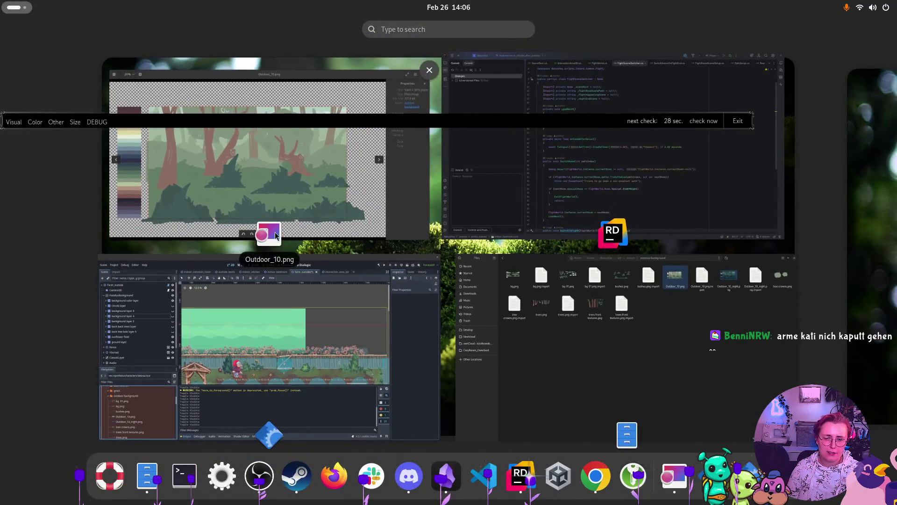
left_click(611, 346)
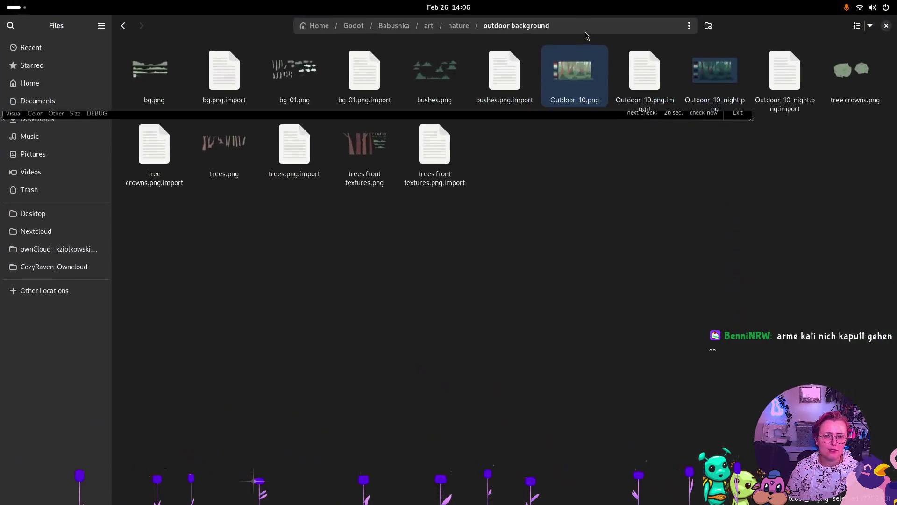
left_click(884, 24)
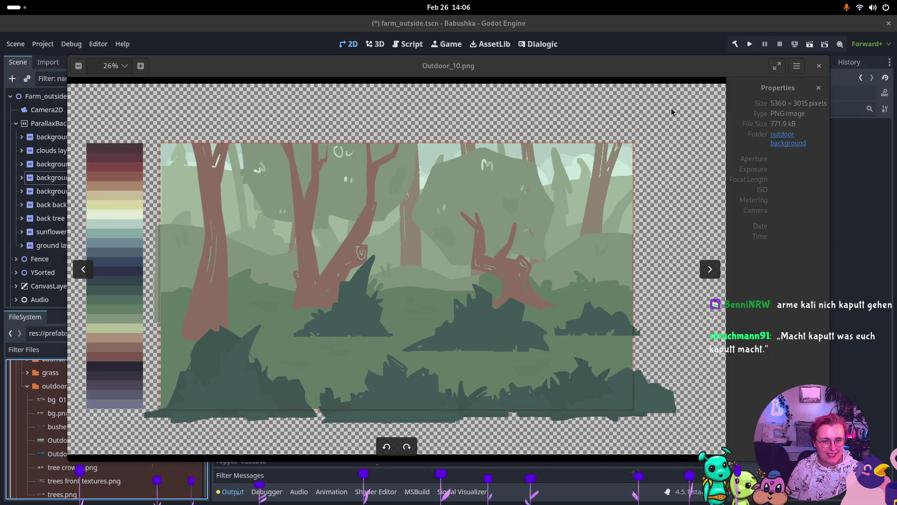
key("ctrl+w")
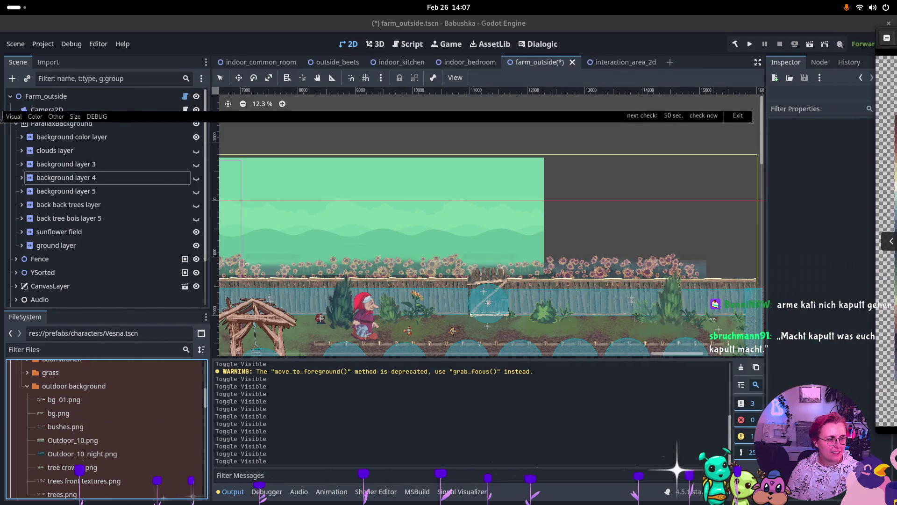
- Widen the Inspector and review bg 01.png's import settings and texture preview
scroll(472, 258, "up", 3)
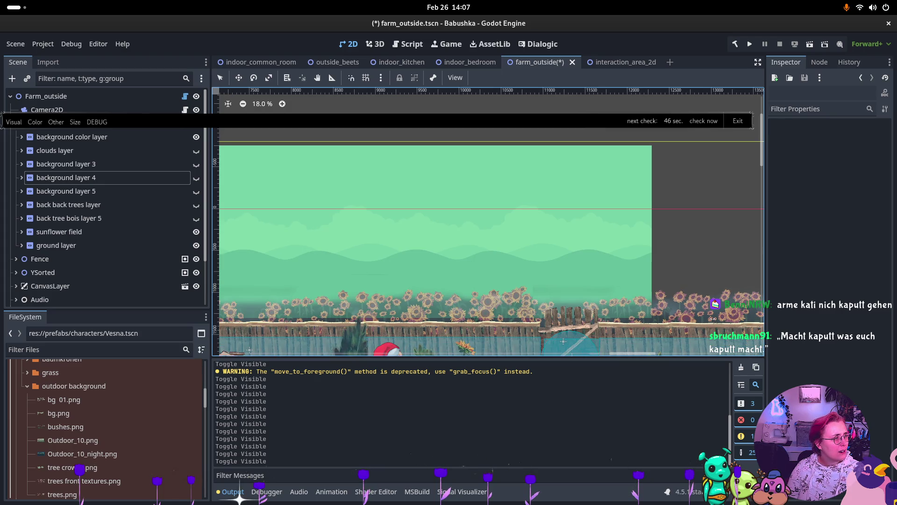
left_click(81, 272)
left_click(80, 305)
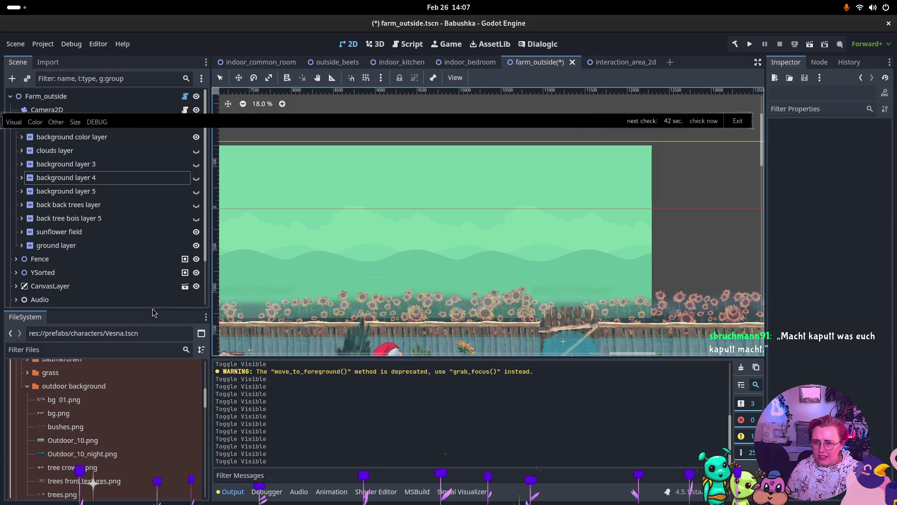
left_click(65, 413)
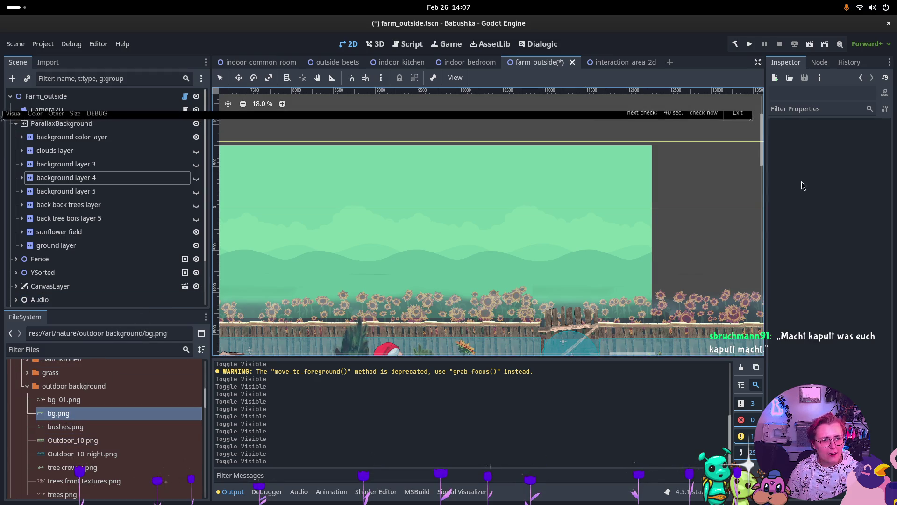
left_click_drag(764, 208, 707, 208)
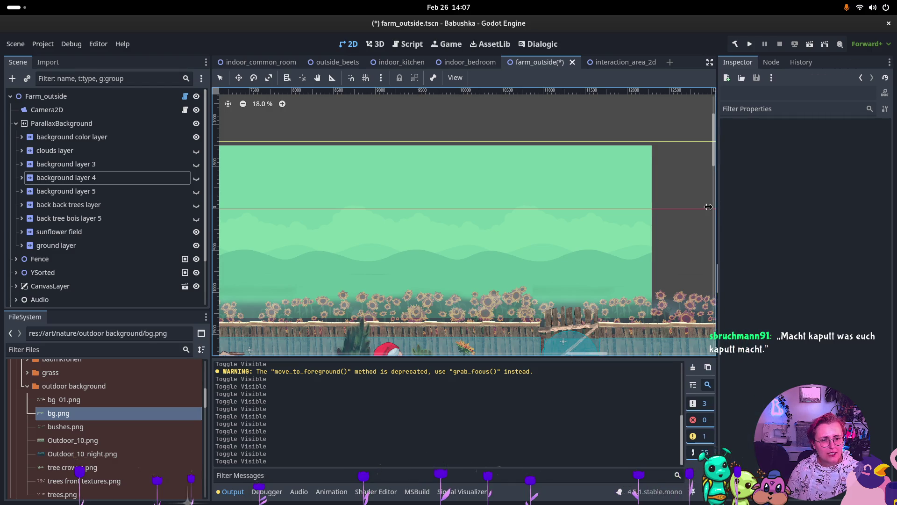
left_click(65, 400)
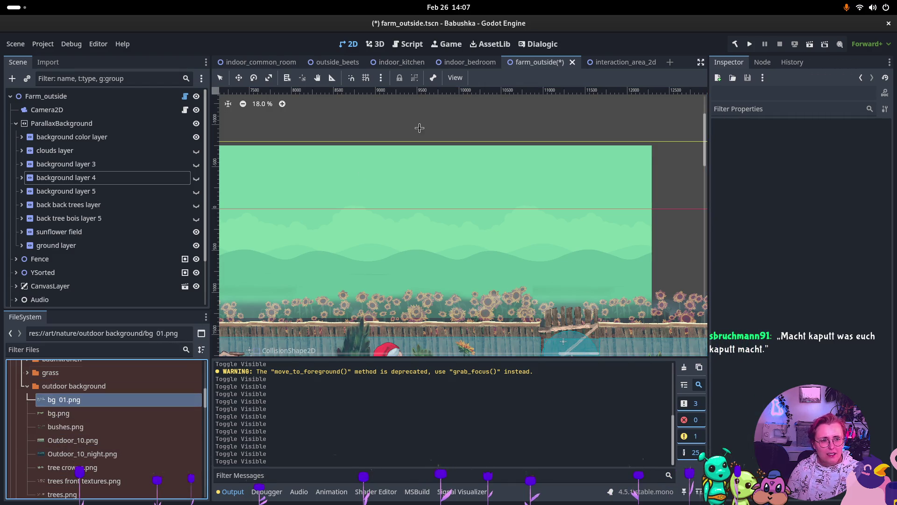
left_click(48, 61)
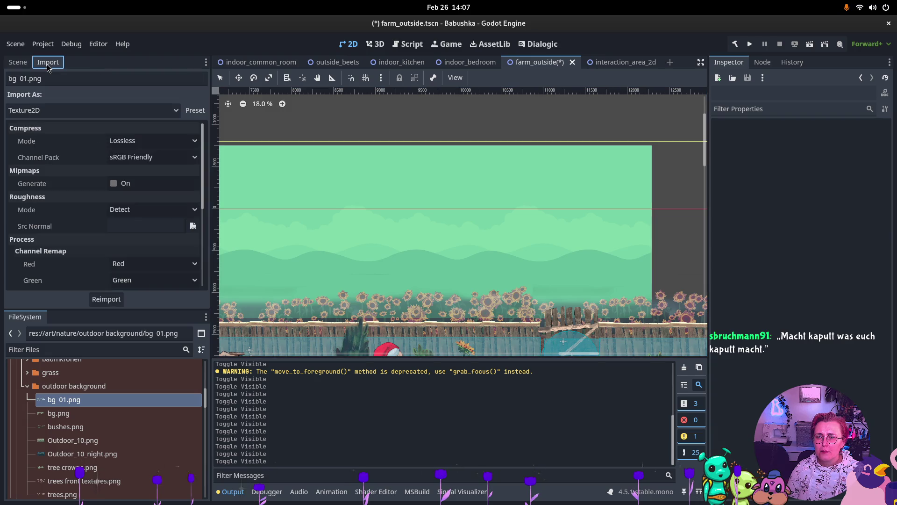
left_click(17, 62)
left_click(79, 399)
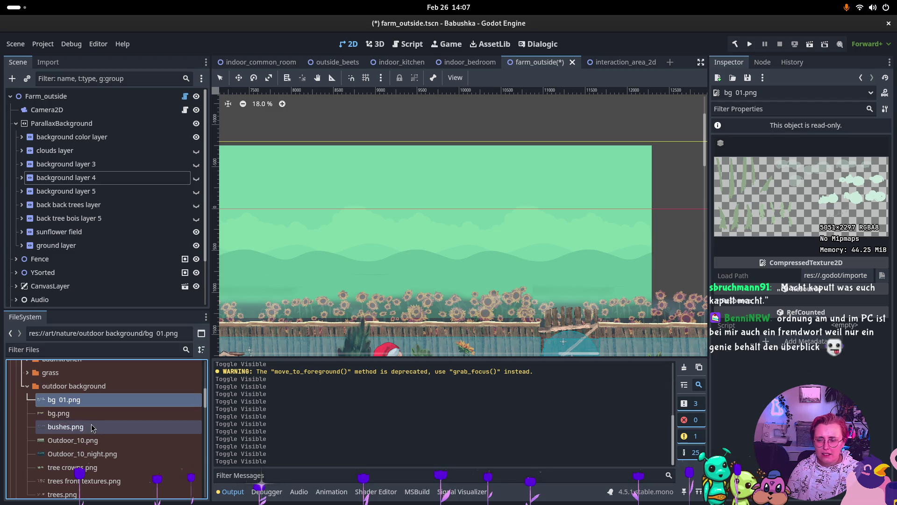
- Preview bushes.png, bg.png, Outdoor_10.png, Outdoor_10_night.png, tree crowns.png, trees front textures.png and trees.png
mouse_move(96, 414)
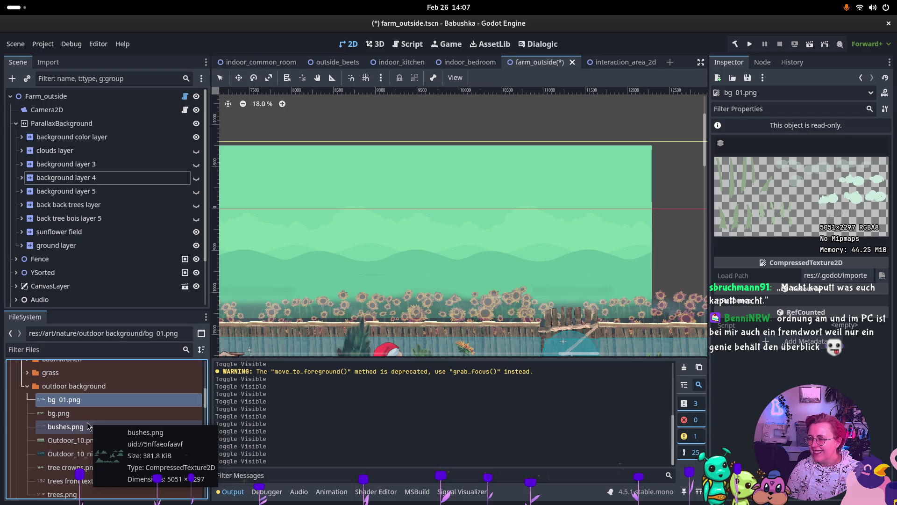
left_click(88, 425)
left_click(90, 415)
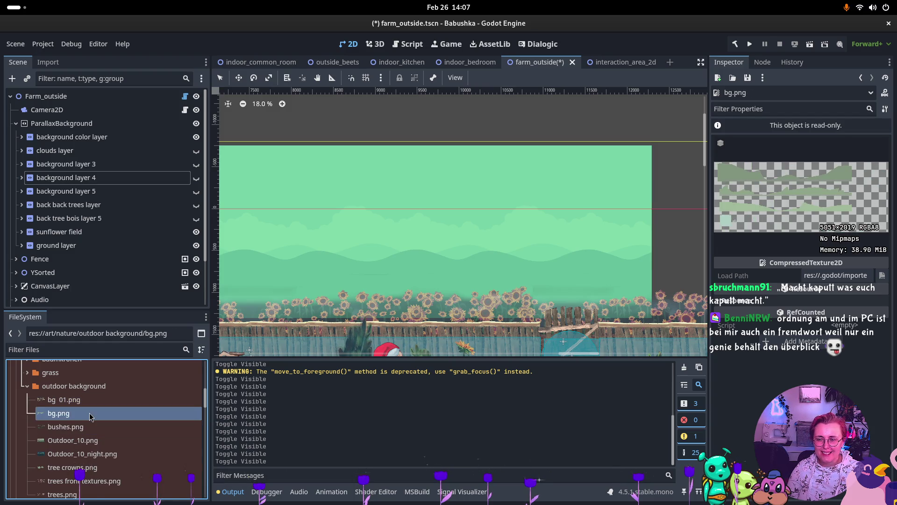
left_click(84, 440)
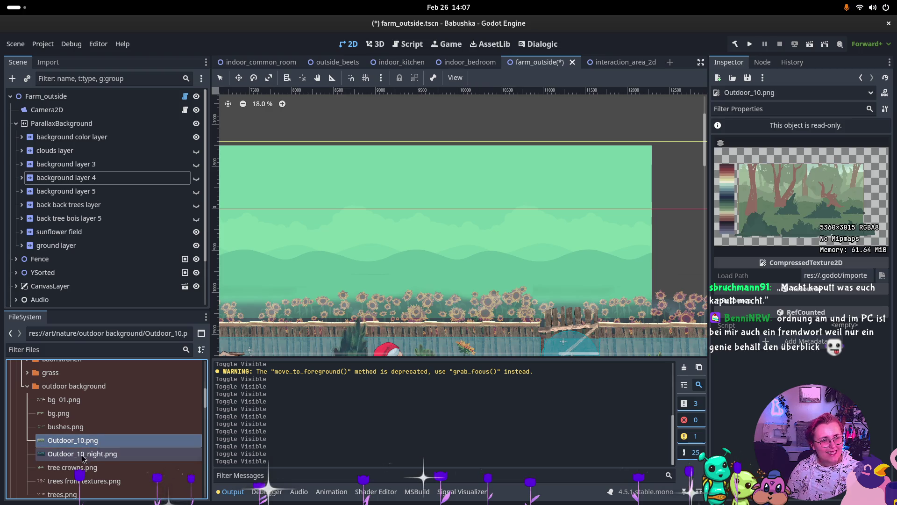
left_click(82, 457)
left_click(82, 467)
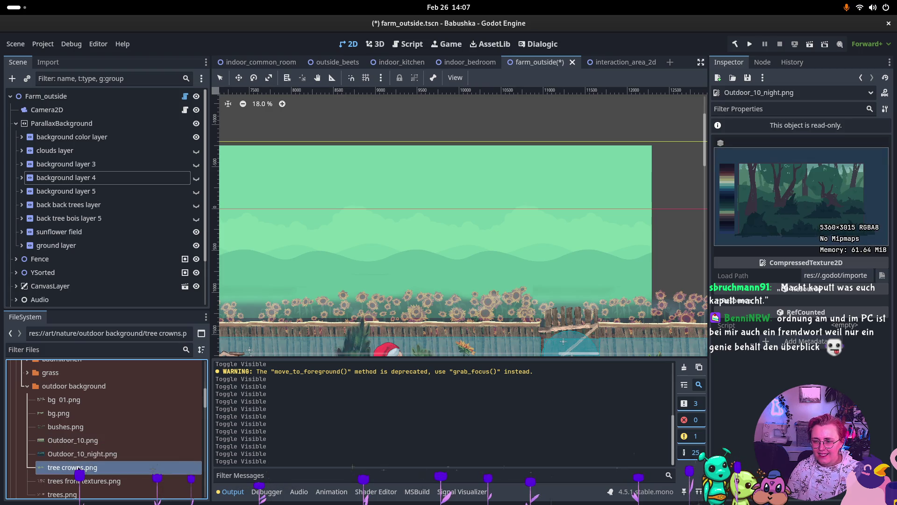
left_click(86, 482)
scroll(86, 483, "down", 1)
left_click(95, 461)
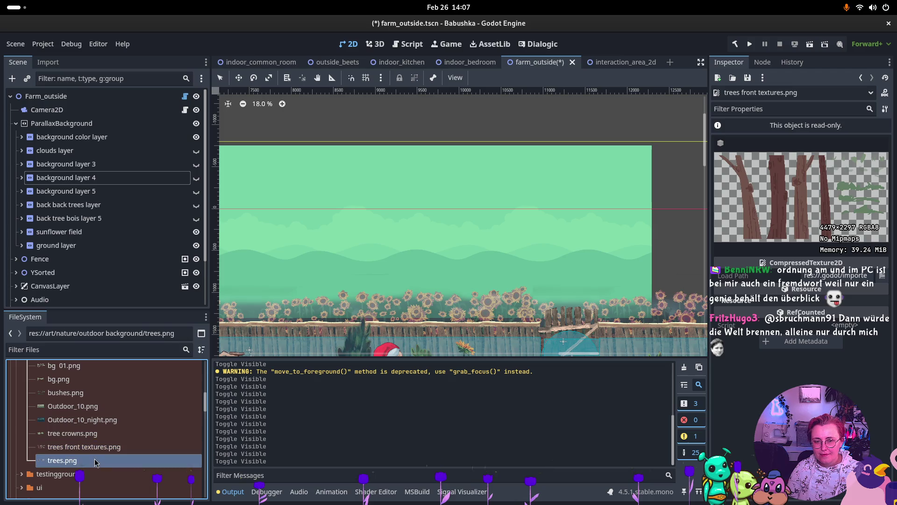
left_click(96, 434)
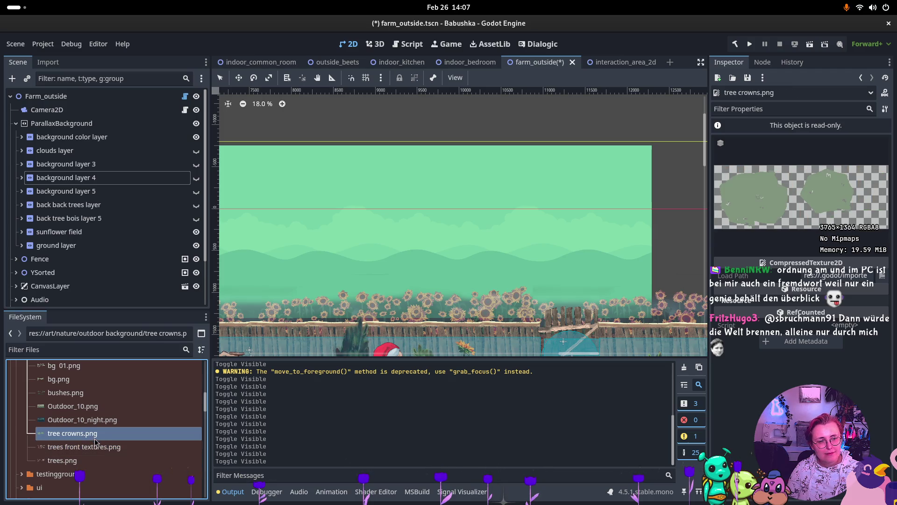
left_click(97, 448)
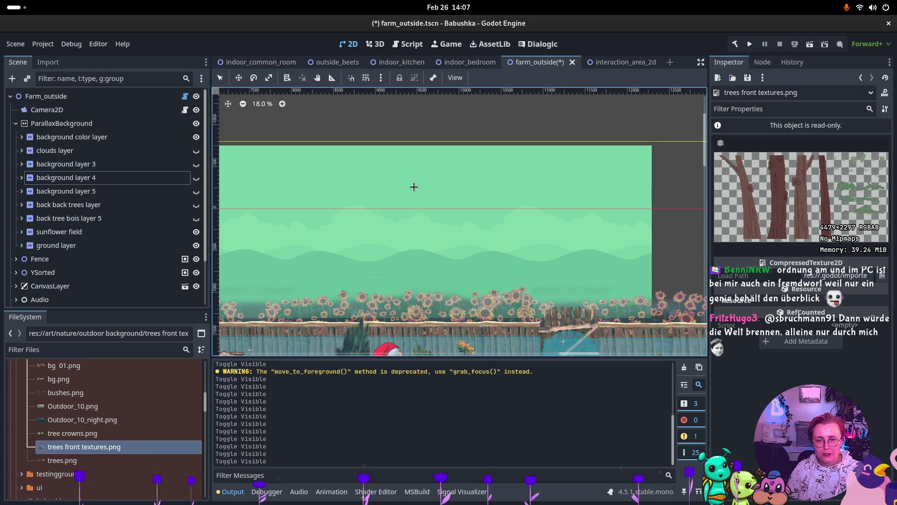
left_click(92, 434)
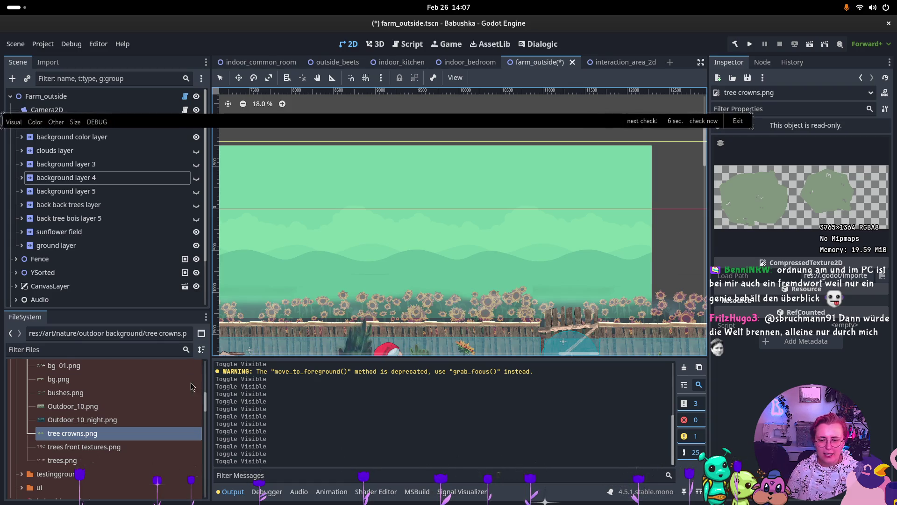
- Revisit Outdoor_10, Outdoor_10_night and bushes, settle on bg.png, and bring up the window overview
left_click(72, 410)
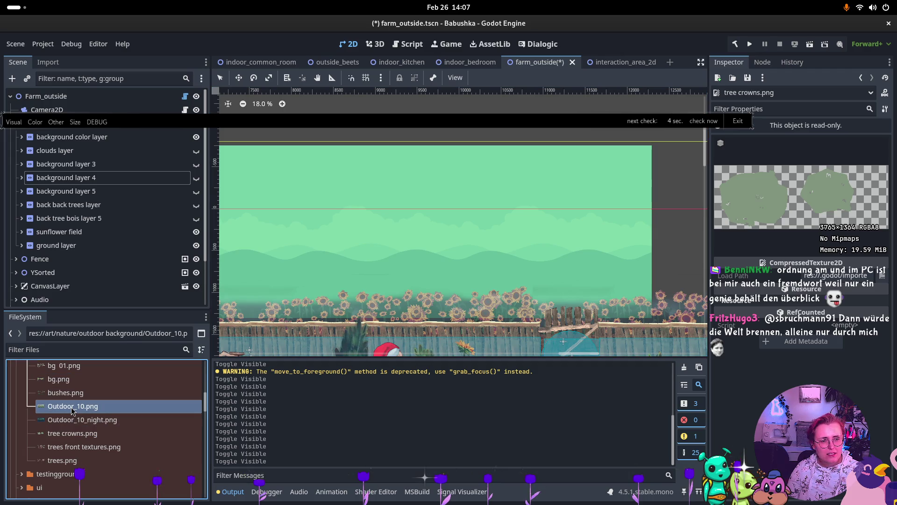
left_click(71, 423)
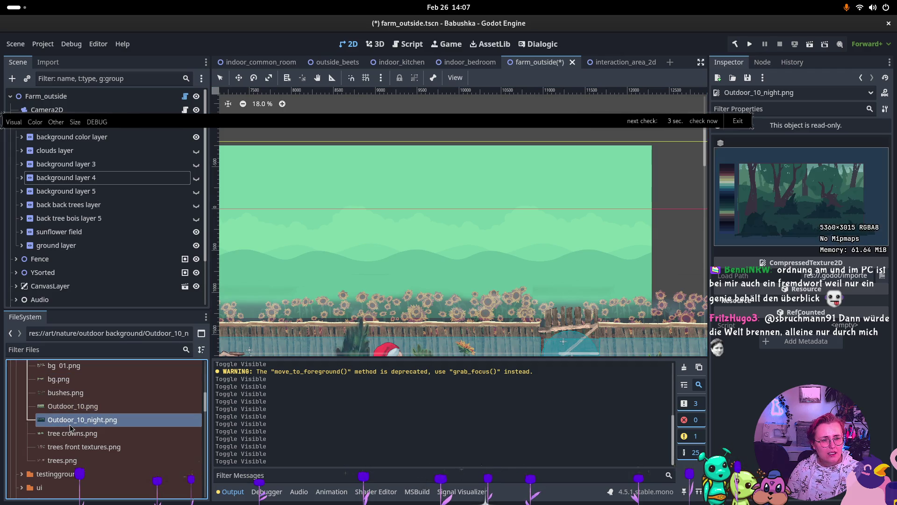
left_click(79, 394)
left_click(82, 380)
scroll(85, 390, "up", 1)
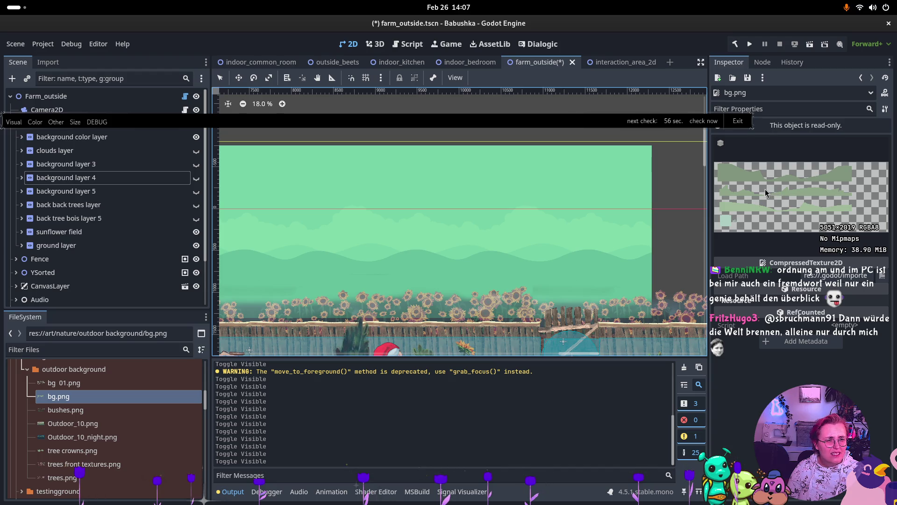
key("super")
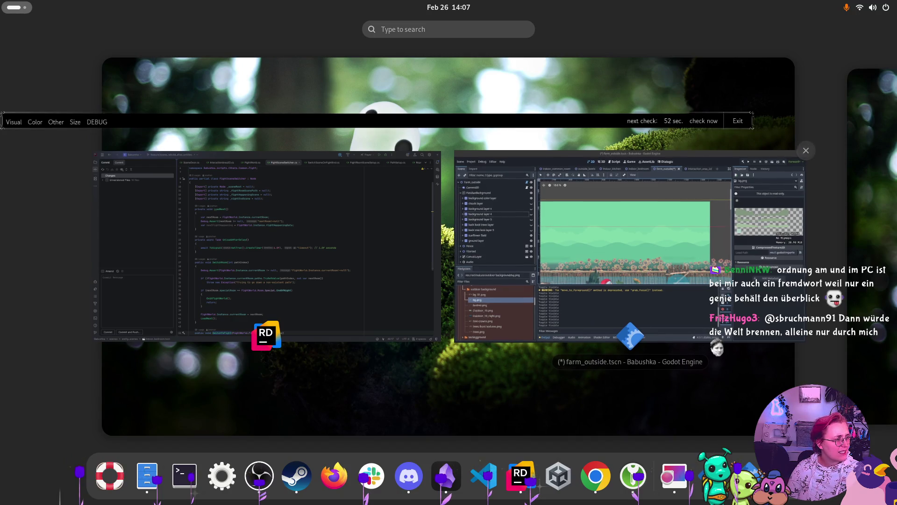
- Open bg 01.png from the Forest folder in Image Viewer, step back to bg.png, then return to Godot
left_click(768, 216)
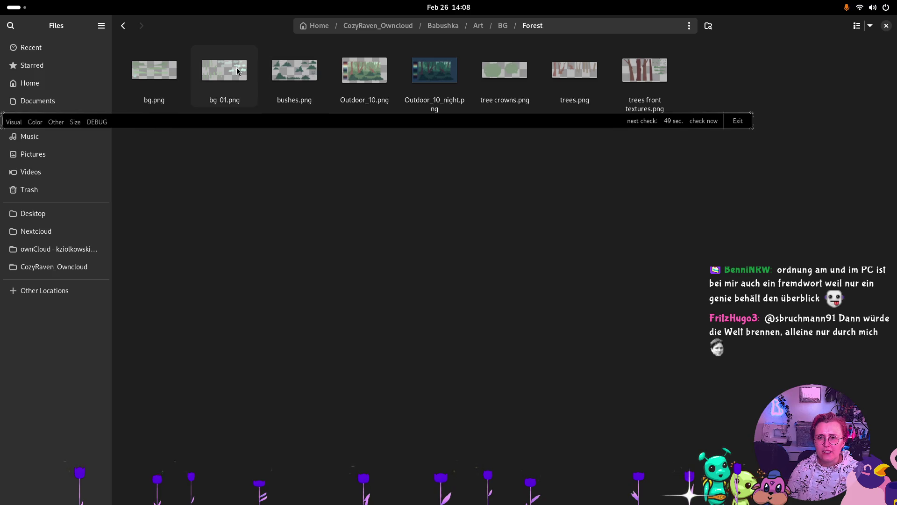
double_click(236, 70)
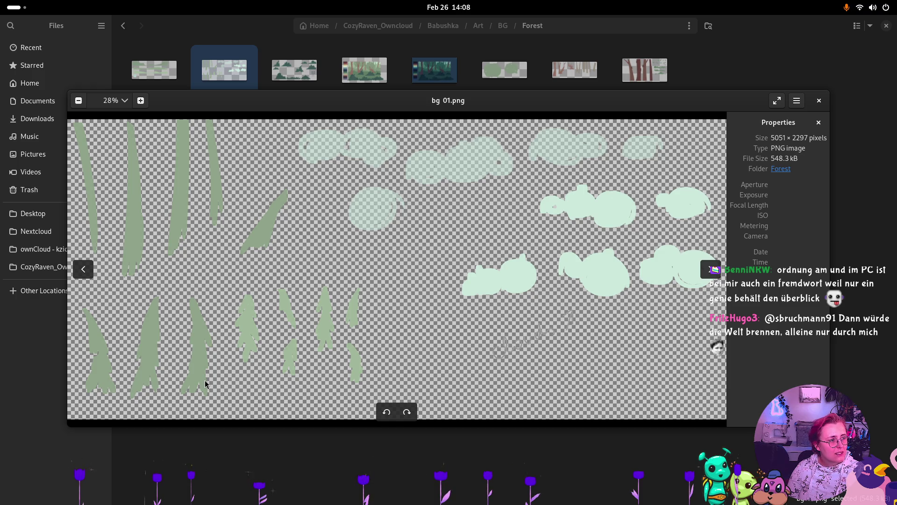
left_click(84, 270)
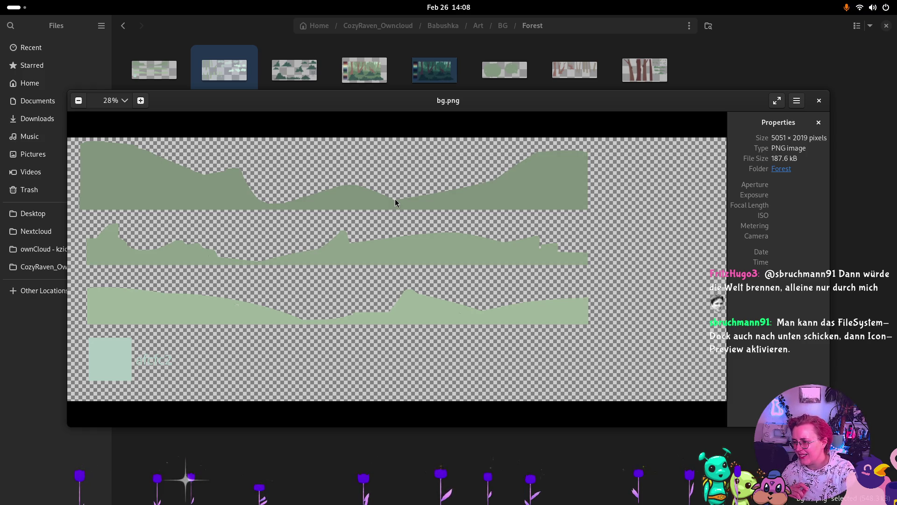
mouse_move(395, 202)
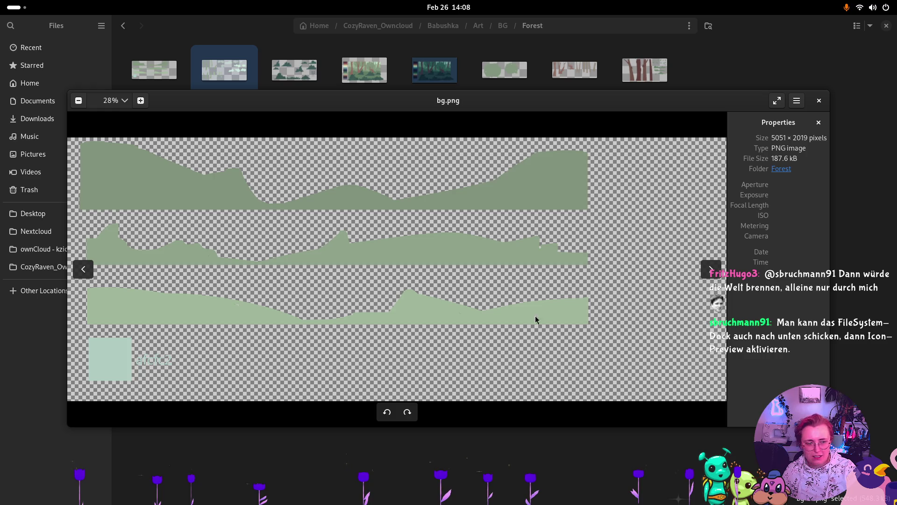
key("super")
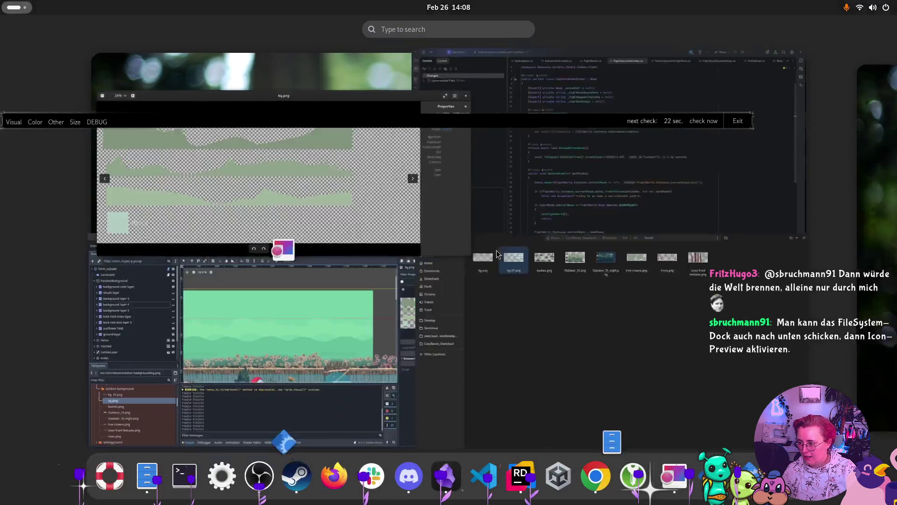
left_click(119, 337)
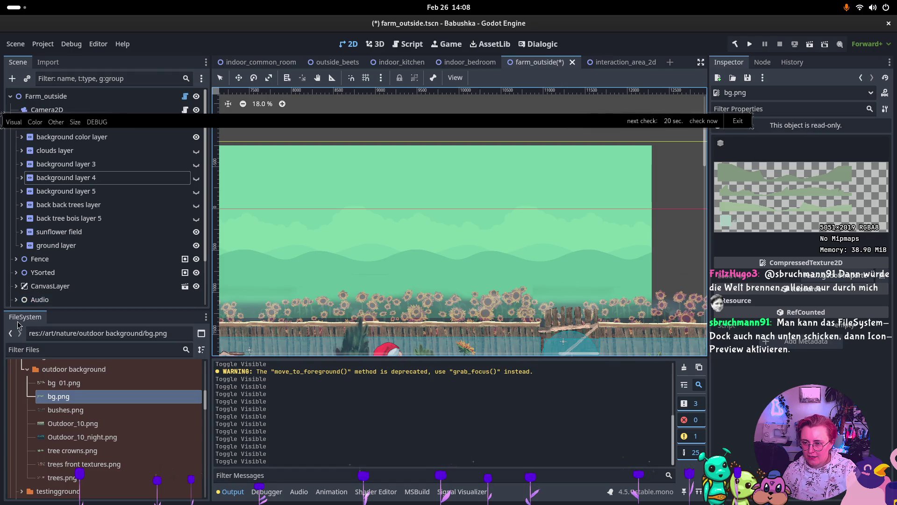
mouse_move(18, 325)
left_mouse_down()
mouse_move(269, 441)
mouse_move(282, 478)
mouse_move(269, 490)
mouse_move(395, 370)
mouse_move(680, 372)
mouse_move(639, 358)
mouse_move(368, 361)
mouse_move(234, 366)
mouse_move(192, 389)
mouse_move(254, 403)
mouse_move(217, 364)
mouse_move(648, 370)
left_mouse_up()
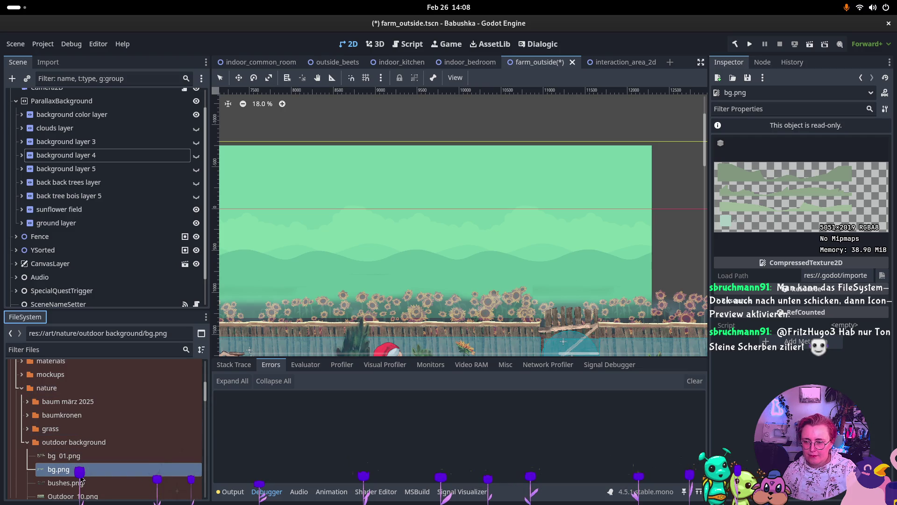
right_click(81, 473)
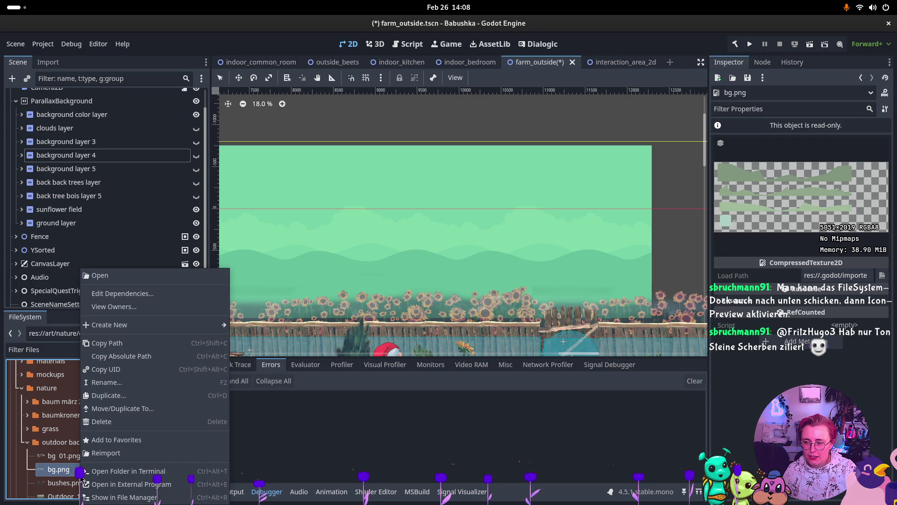
left_click(412, 465)
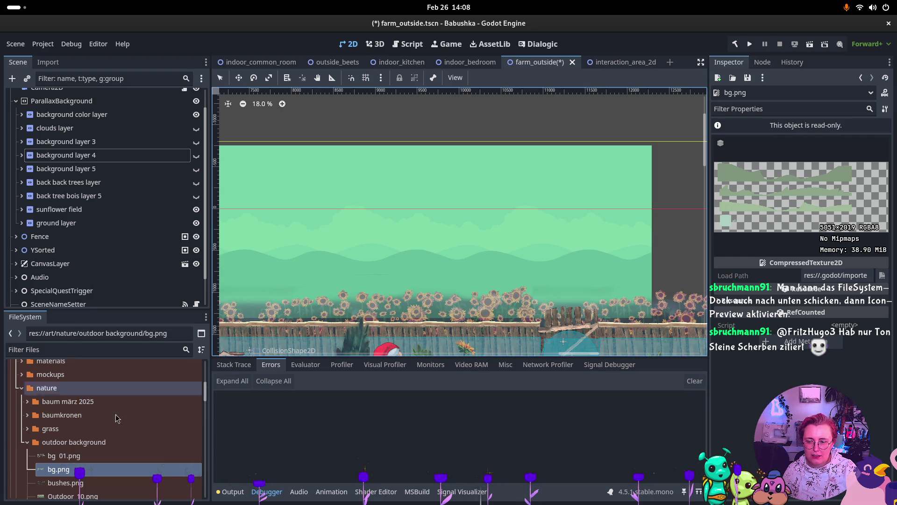
mouse_move(25, 317)
left_mouse_down()
mouse_move(257, 366)
mouse_move(669, 369)
mouse_move(669, 383)
mouse_move(734, 334)
mouse_move(327, 395)
mouse_move(151, 366)
mouse_move(180, 473)
mouse_move(213, 376)
mouse_move(108, 234)
mouse_move(531, 205)
mouse_move(879, 281)
left_mouse_up()
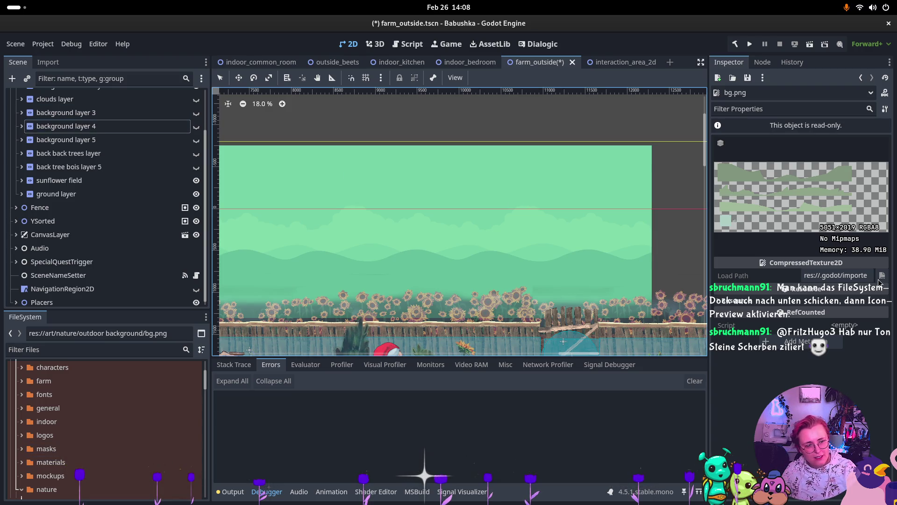
mouse_move(749, 204)
left_mouse_down()
mouse_move(764, 206)
mouse_move(805, 263)
mouse_move(689, 229)
mouse_move(637, 232)
mouse_move(202, 377)
mouse_move(200, 335)
left_mouse_up()
left_click(206, 317)
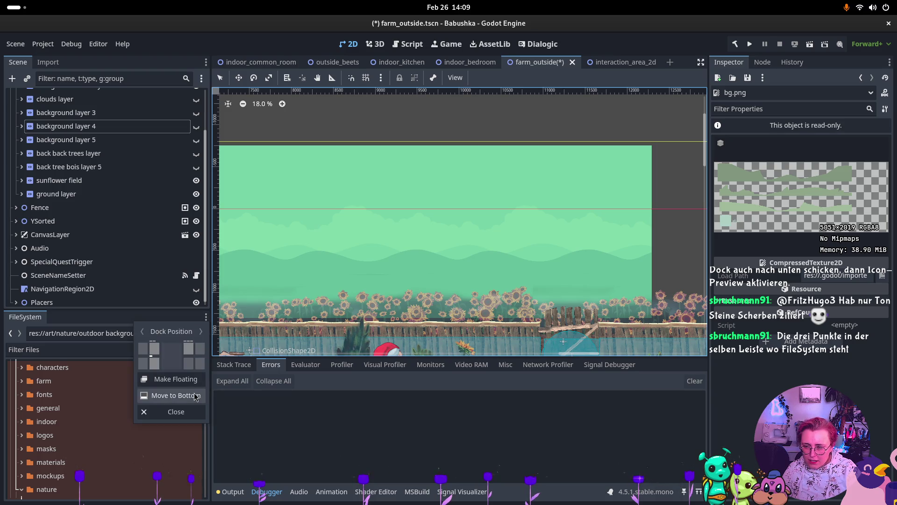
- Move the FileSystem dock to the bottom panel and look at bg.png's context options
left_click(205, 396)
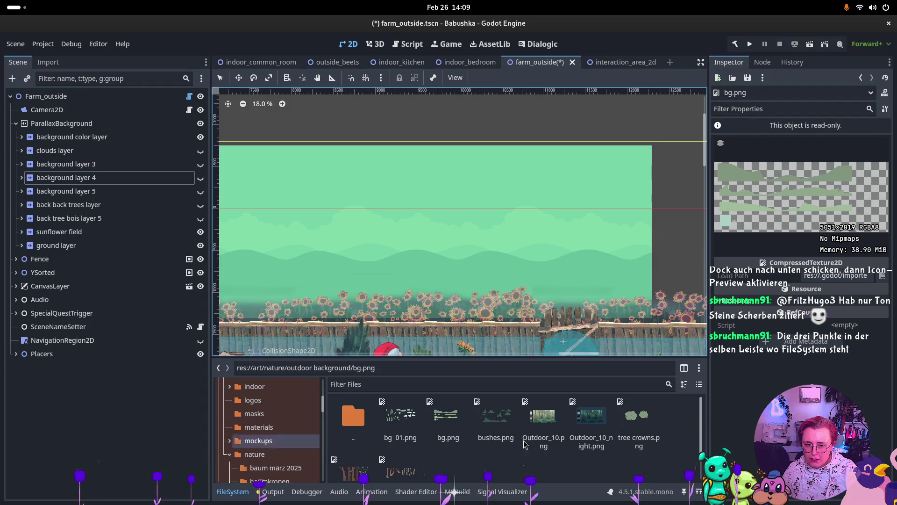
left_click(700, 368)
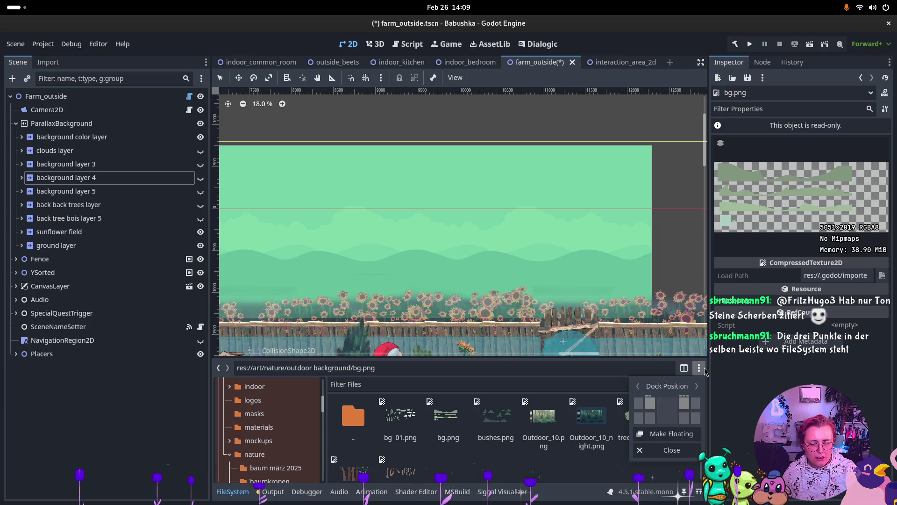
left_click(705, 372)
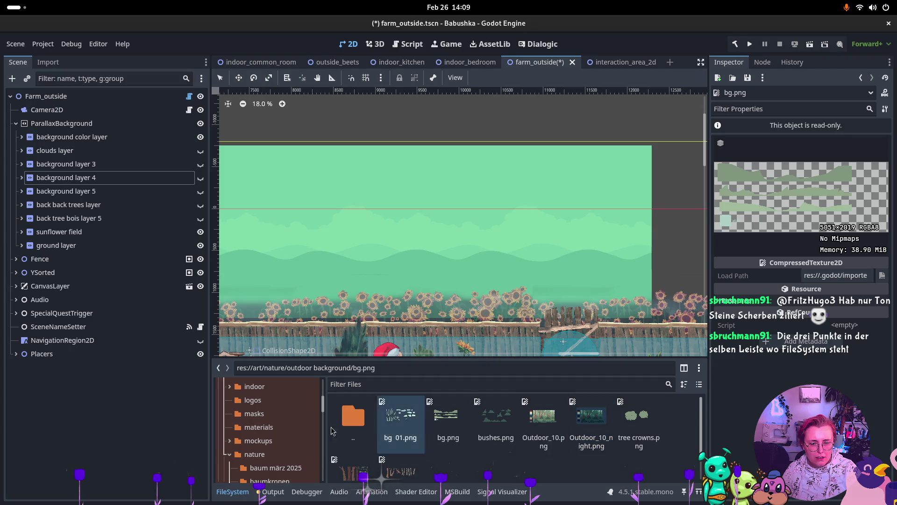
left_click(450, 423)
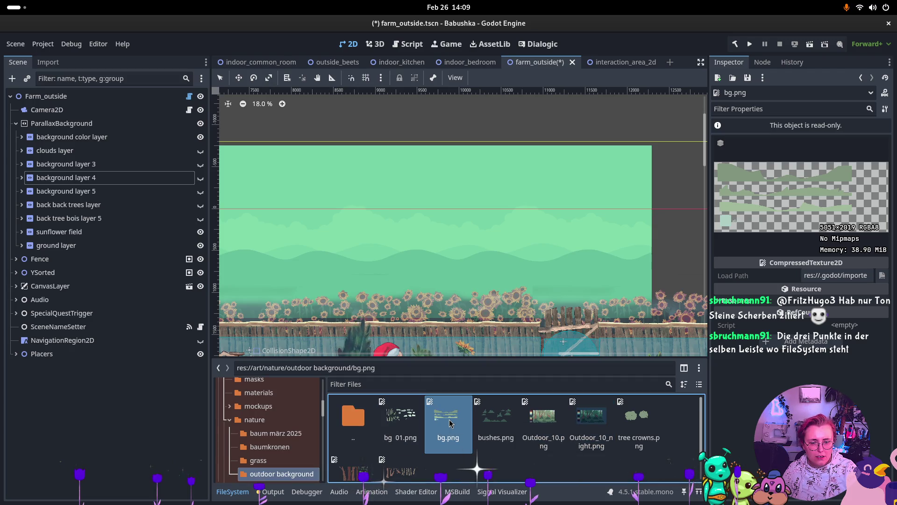
right_click(450, 423)
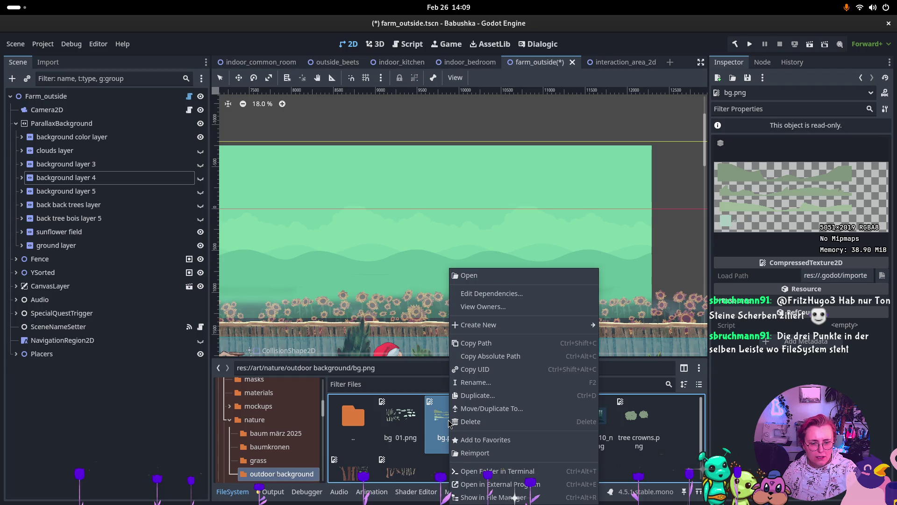
key("Escape")
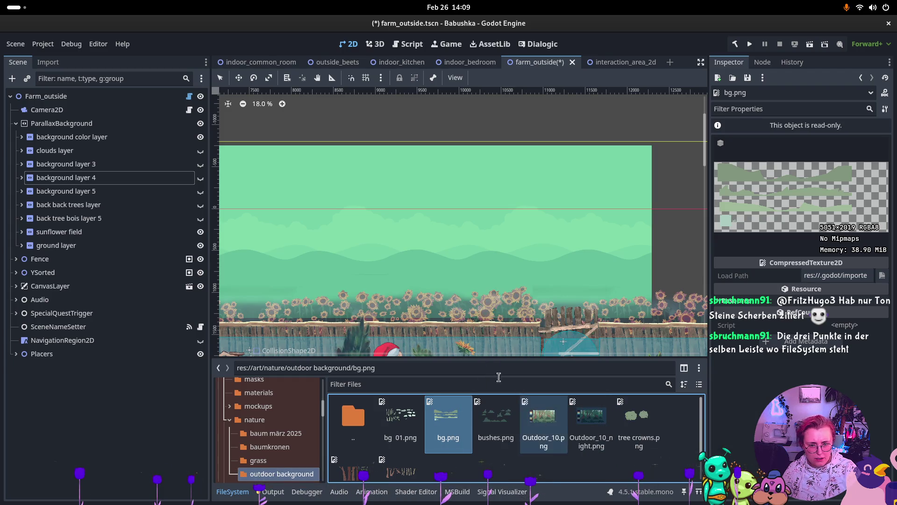
- Set the FileSystem to folder tree beside file thumbnails, and widen the Inspector
left_click(685, 369)
left_click(685, 369)
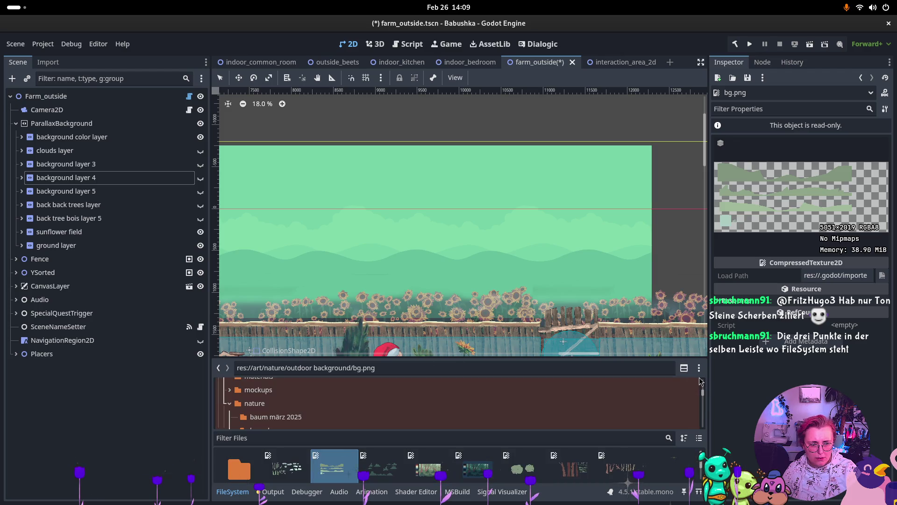
left_click(684, 369)
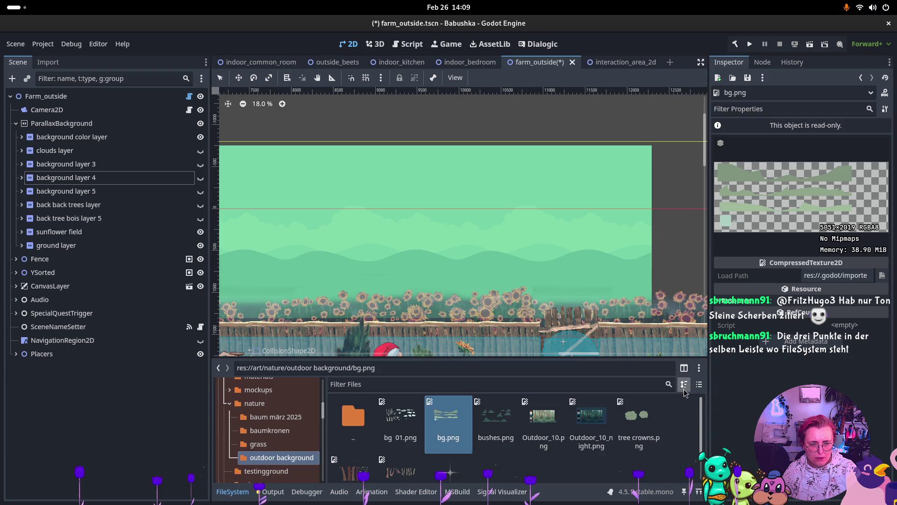
left_click(699, 385)
left_click(699, 385)
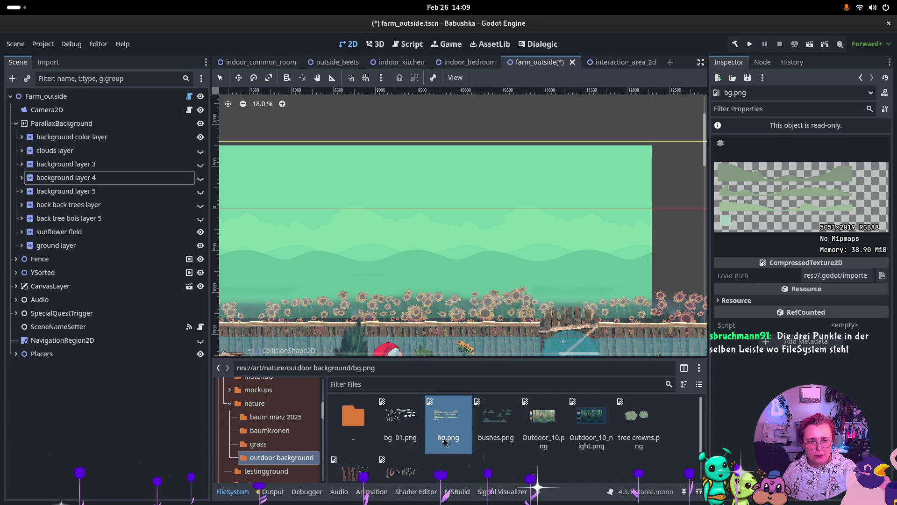
mouse_move(708, 244)
left_mouse_down()
mouse_move(532, 253)
mouse_move(673, 254)
left_mouse_up()
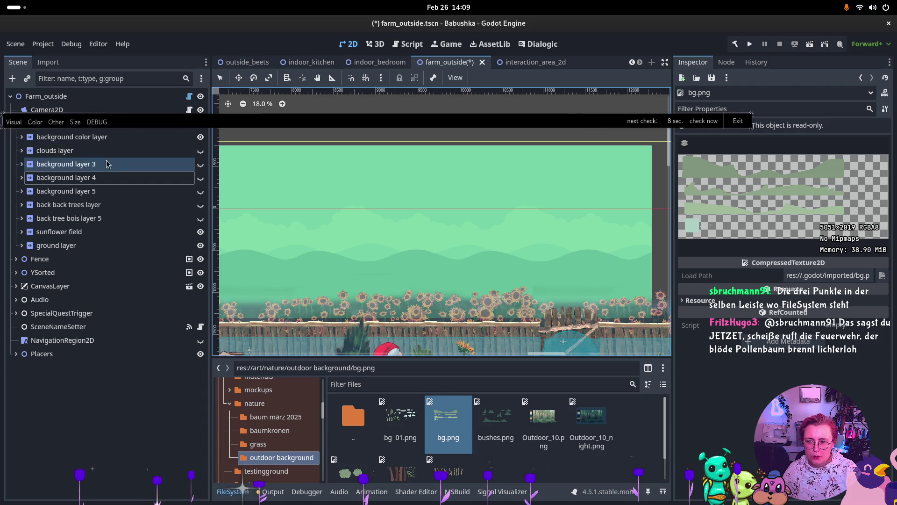
- Select the background color layer and drag the Outdoor_10.png viewer to the right screen edge
left_click(73, 138)
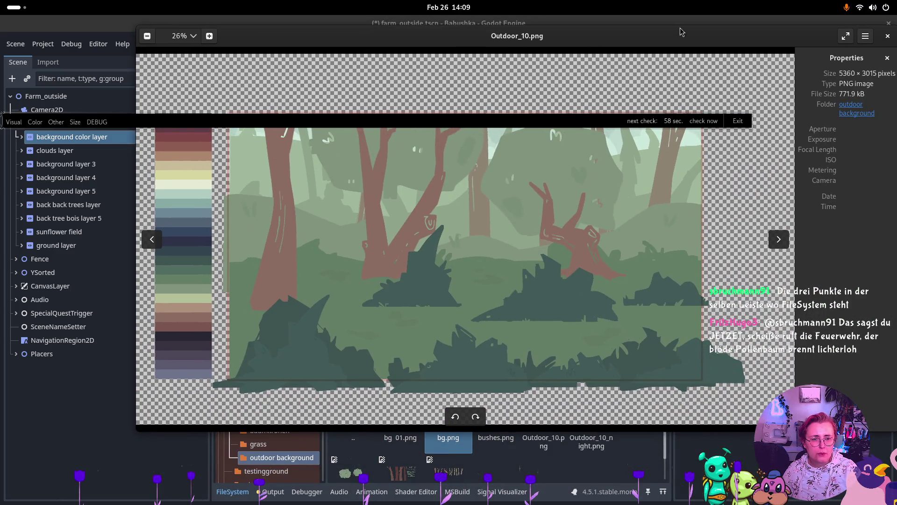
mouse_move(603, 52)
left_mouse_down()
mouse_move(747, 183)
mouse_move(896, 113)
left_mouse_up()
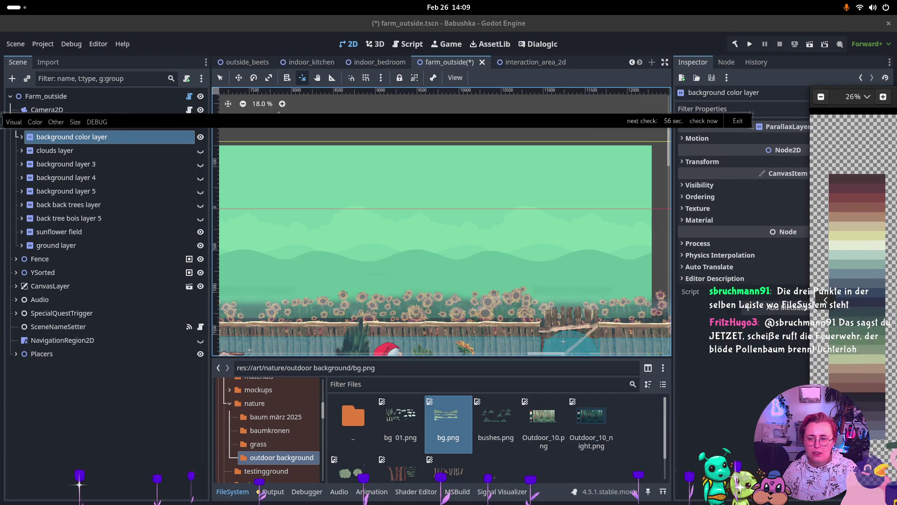
- Toggle the background color layer's visibility, expand it, and inspect Sprite2D2–Sprite2D4
left_click(201, 136)
left_click(21, 137)
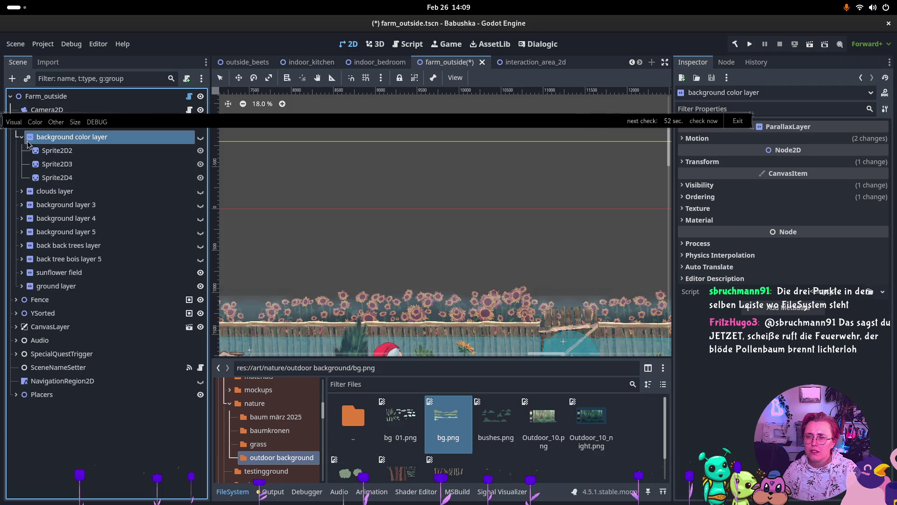
left_click(200, 136)
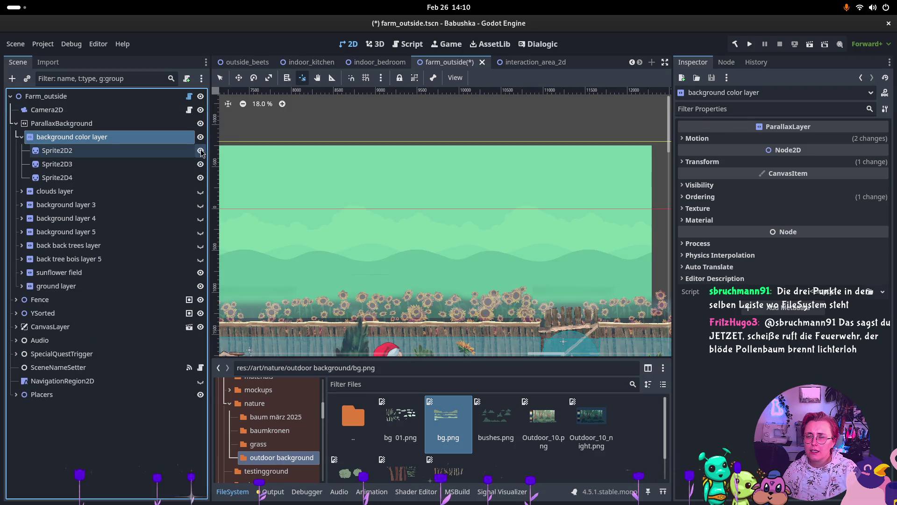
left_click(105, 150)
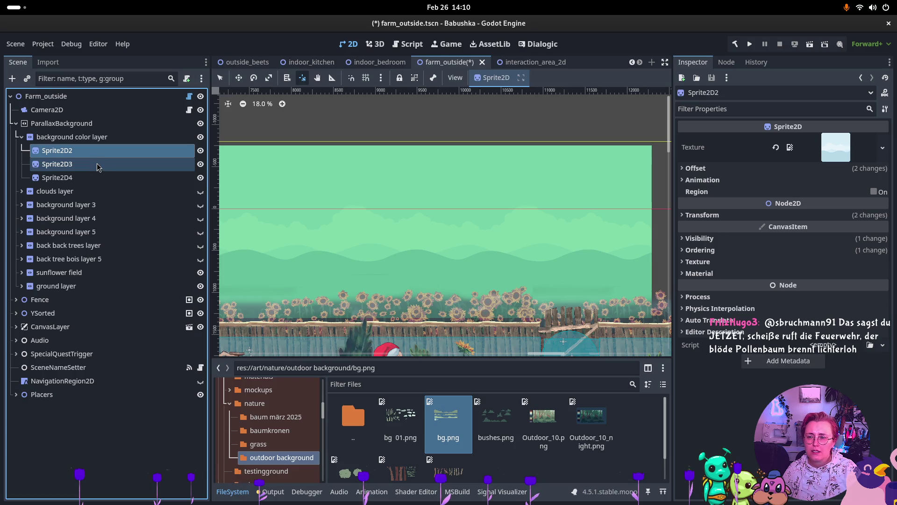
left_click(98, 177)
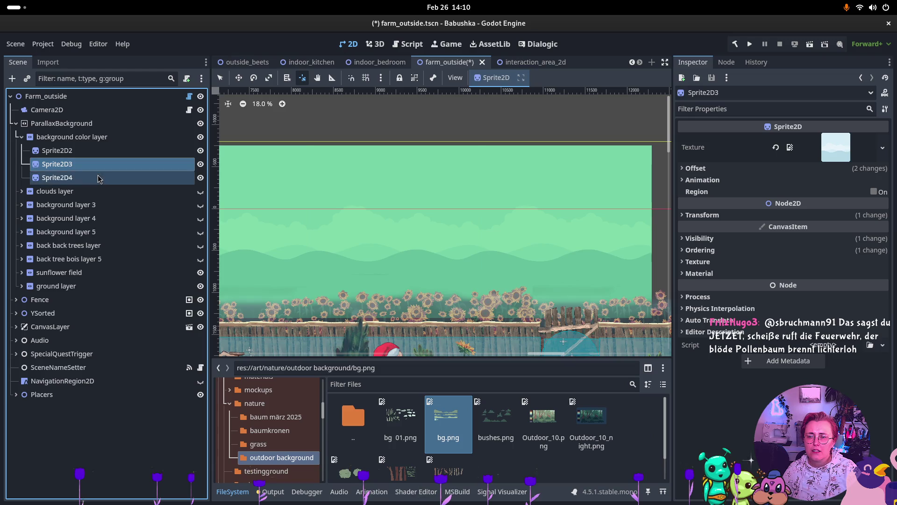
left_click(125, 142)
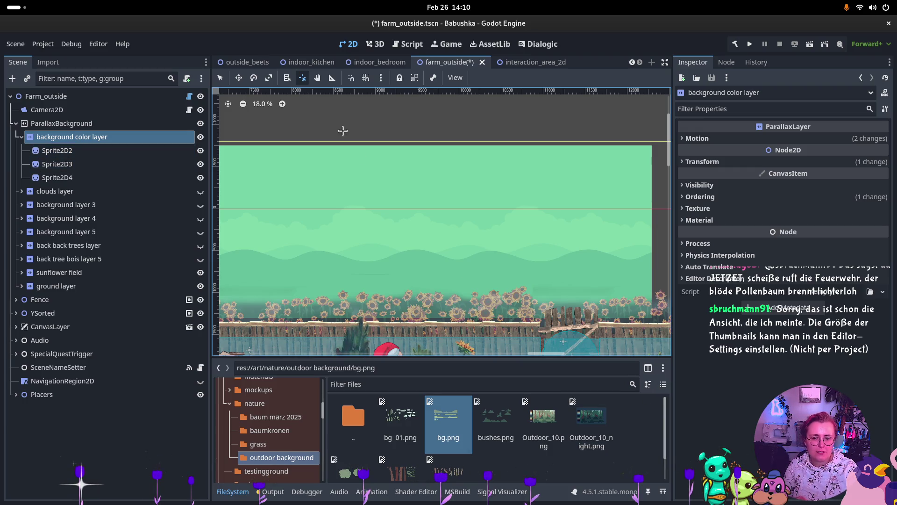
- In Editor Settings, filter for 'thumbnails' and raise FileSystem Thumbnail Size to 128
left_click(100, 45)
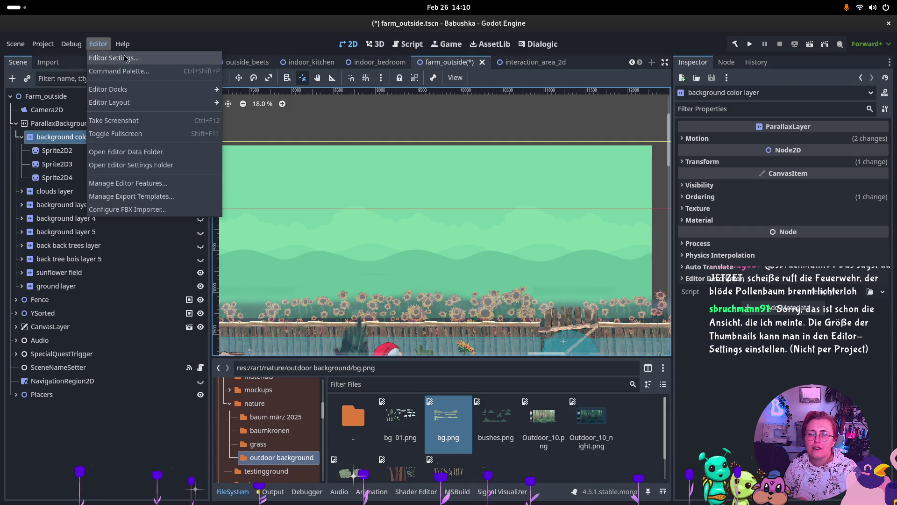
left_click(109, 56)
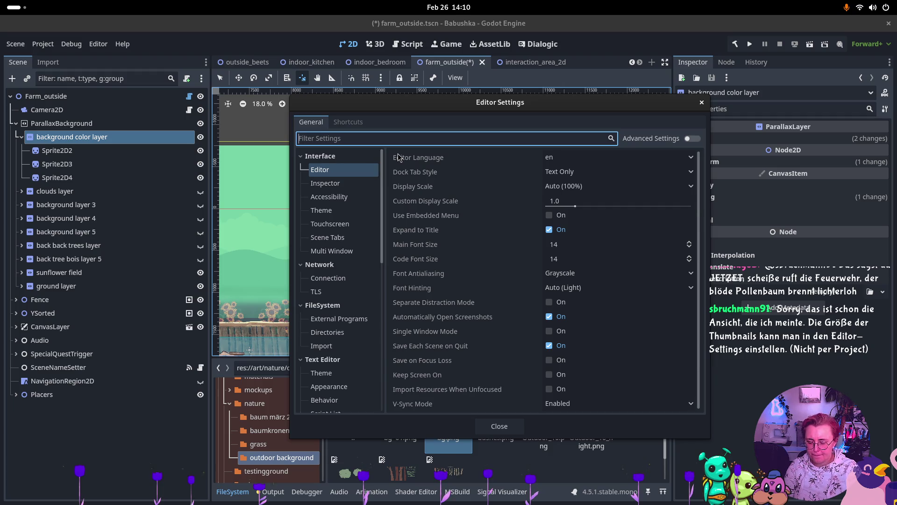
type("icon")
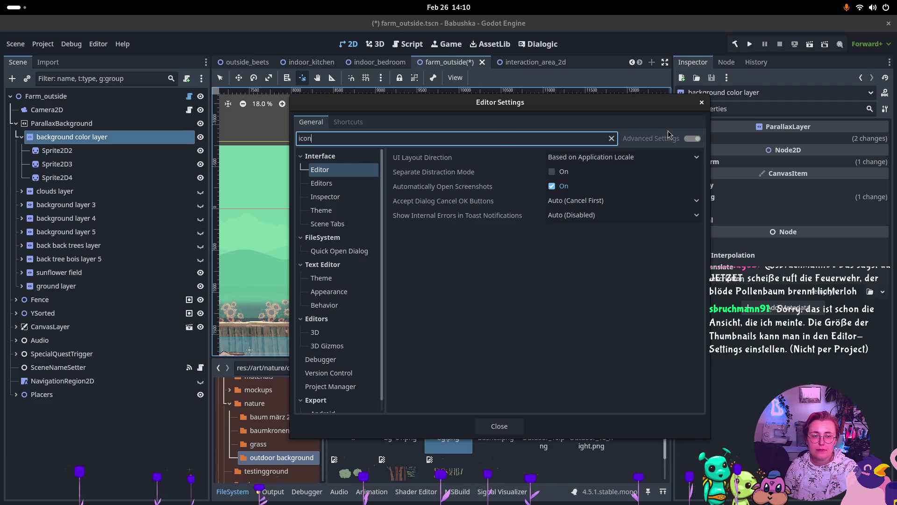
left_click(612, 139)
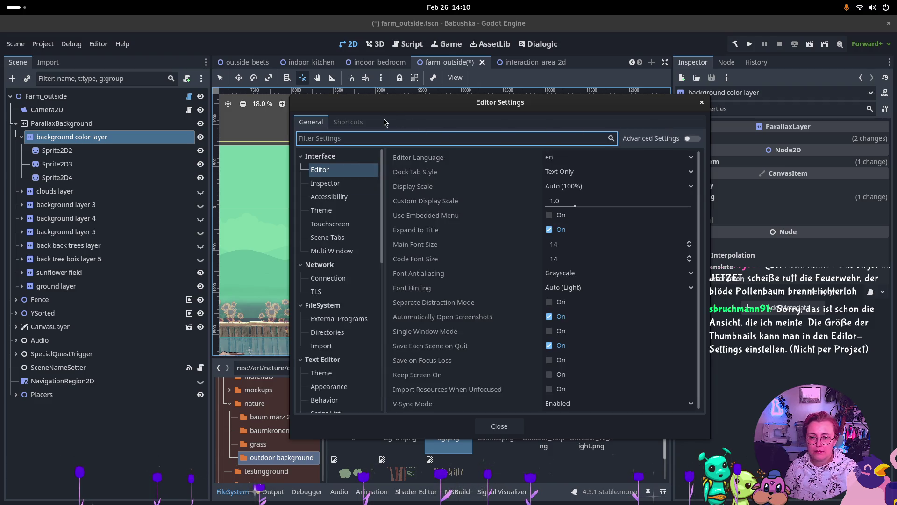
type("thumbn")
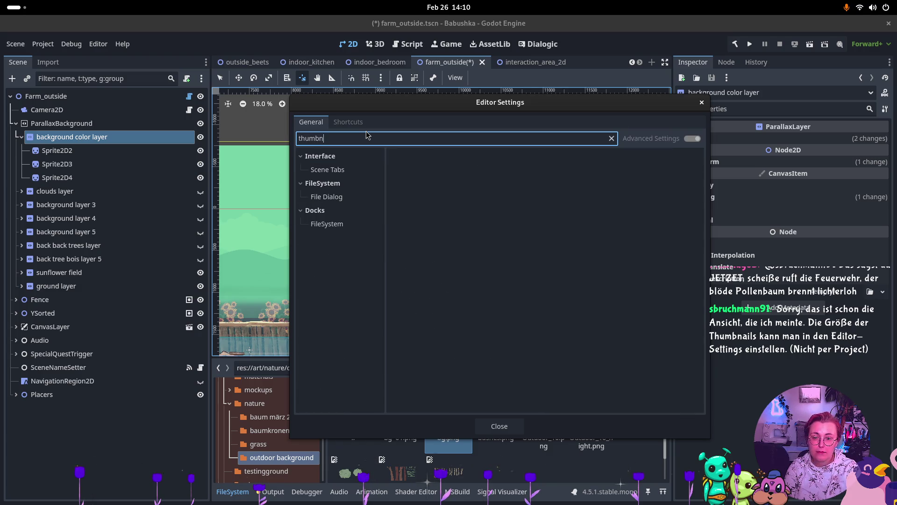
type("ails")
left_click(358, 199)
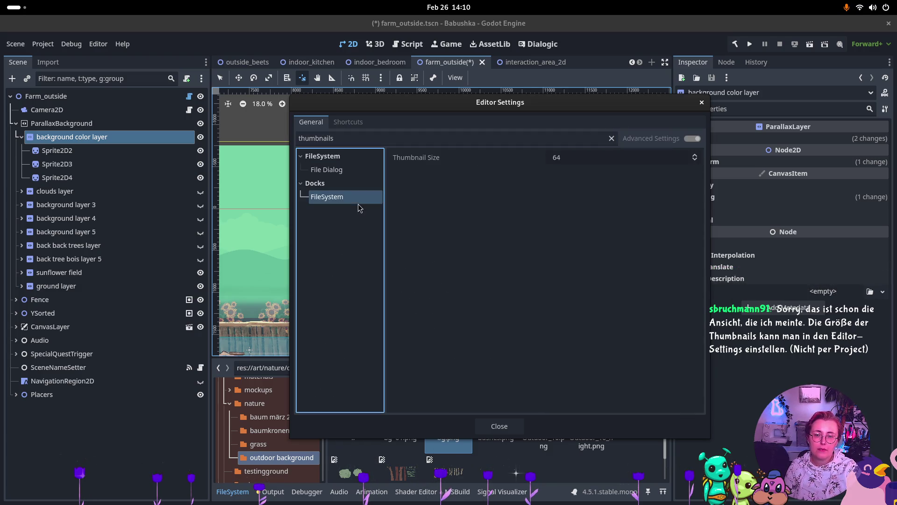
left_click(695, 155)
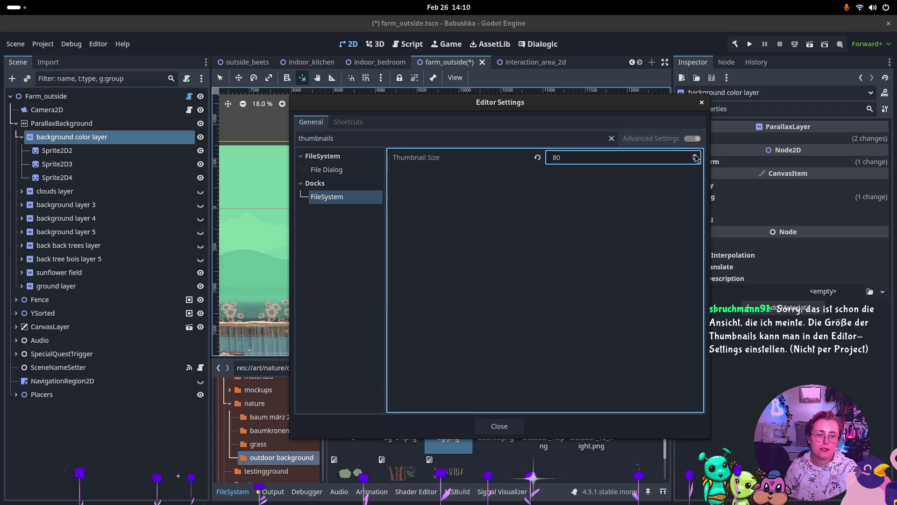
left_click(495, 425)
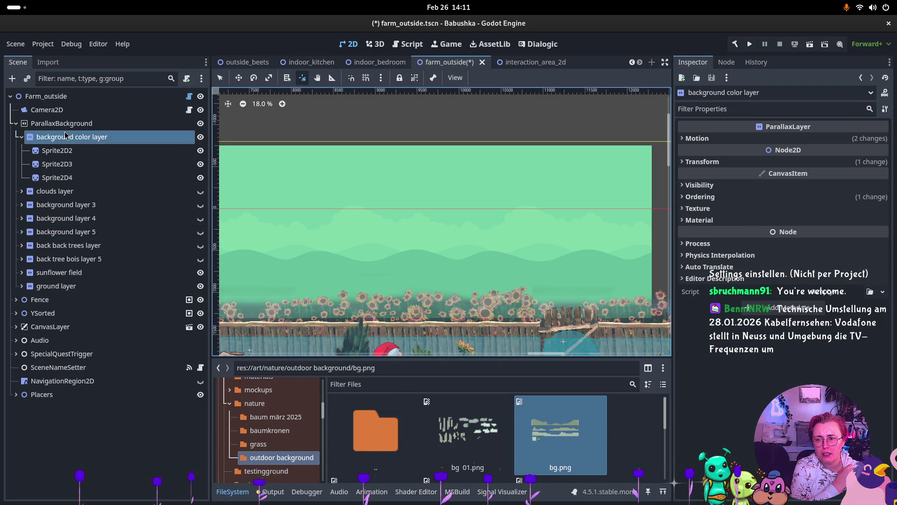
- Clear Sprite2D2's sky texture and load the white rectangle.png in its place
left_click(125, 152)
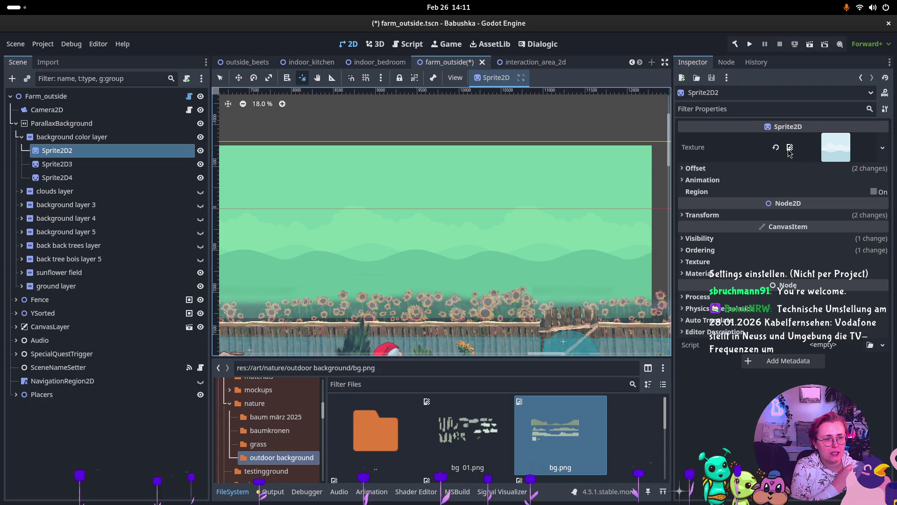
left_click(790, 149)
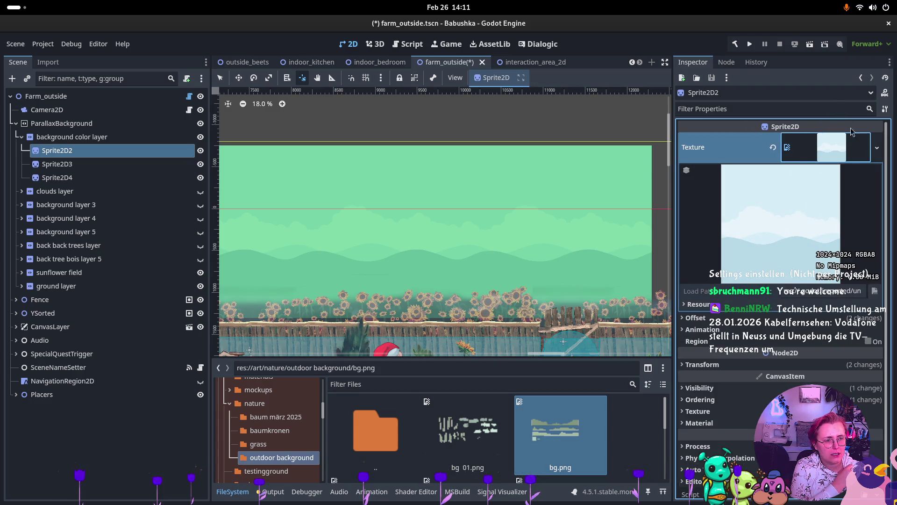
left_click(771, 149)
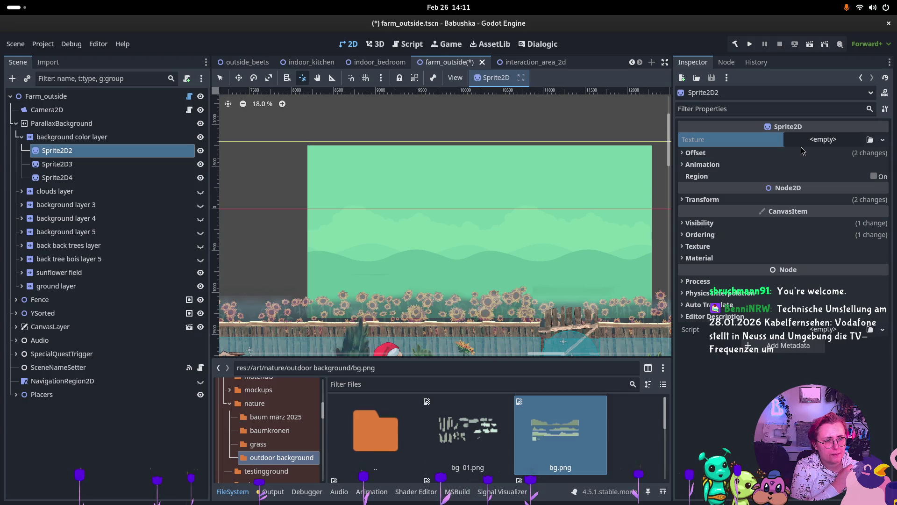
left_click(843, 138)
left_click(870, 140)
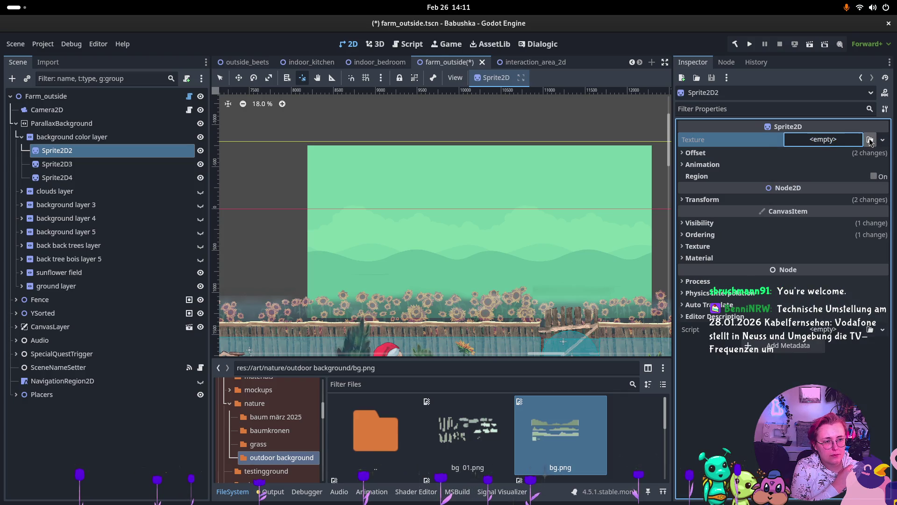
left_click(870, 140)
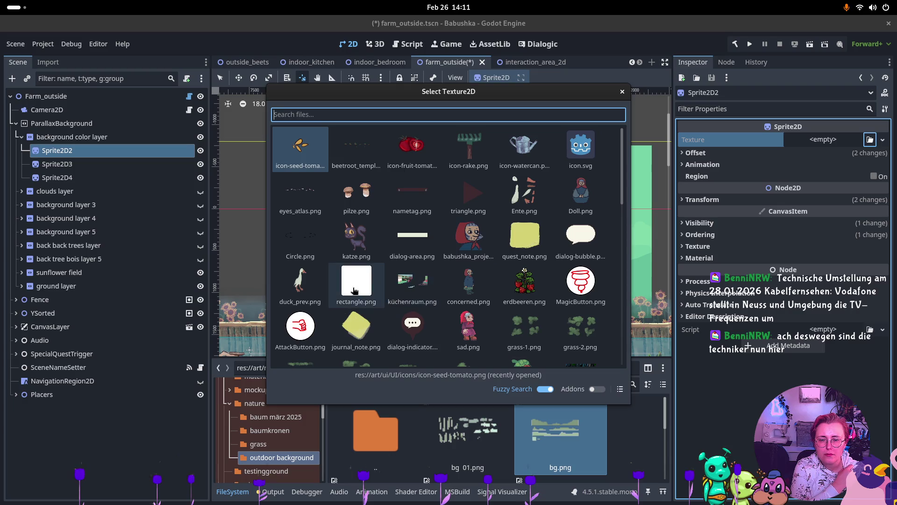
left_click(359, 303)
scroll(438, 254, "down", 2)
mouse_move(335, 195)
left_mouse_down()
mouse_move(568, 166)
mouse_move(602, 184)
left_mouse_up()
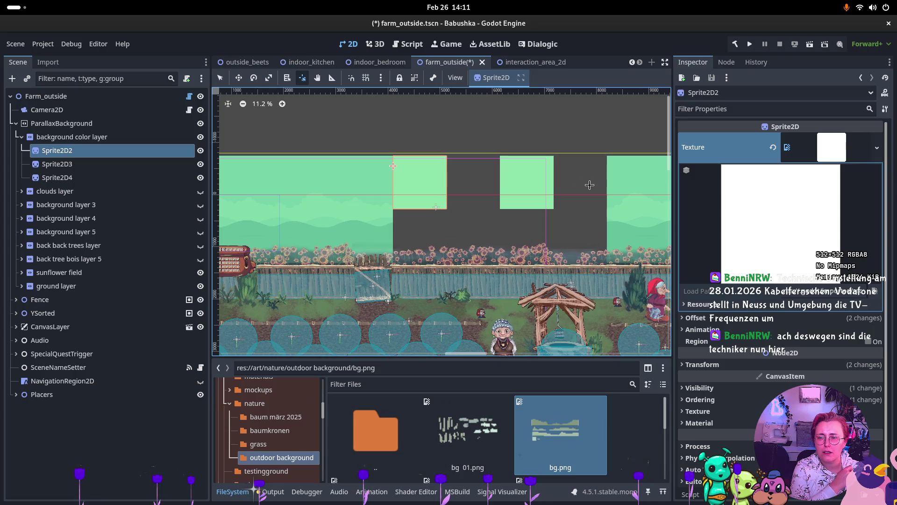
left_click_drag(517, 188, 304, 185)
left_click(94, 164)
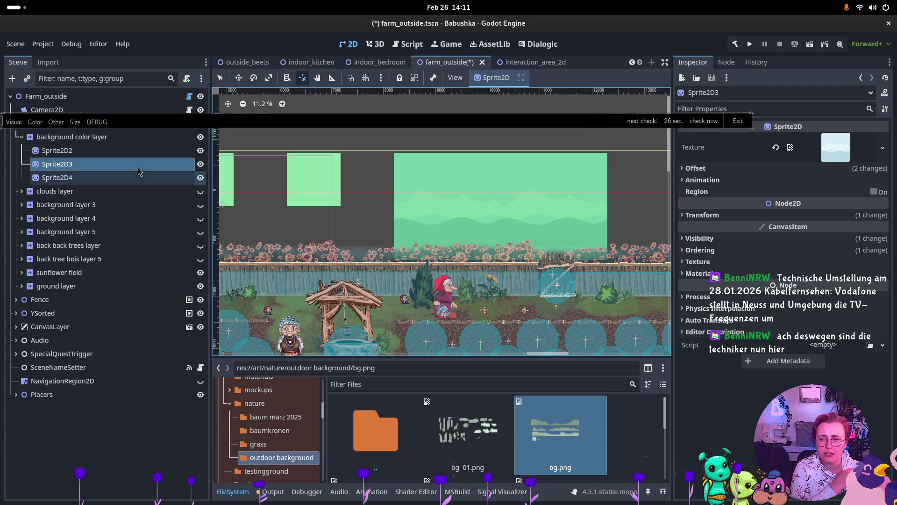
- Enlarge Sprite2D2's Transform Scale and pan the view to the enlarged sprites
left_click(831, 158)
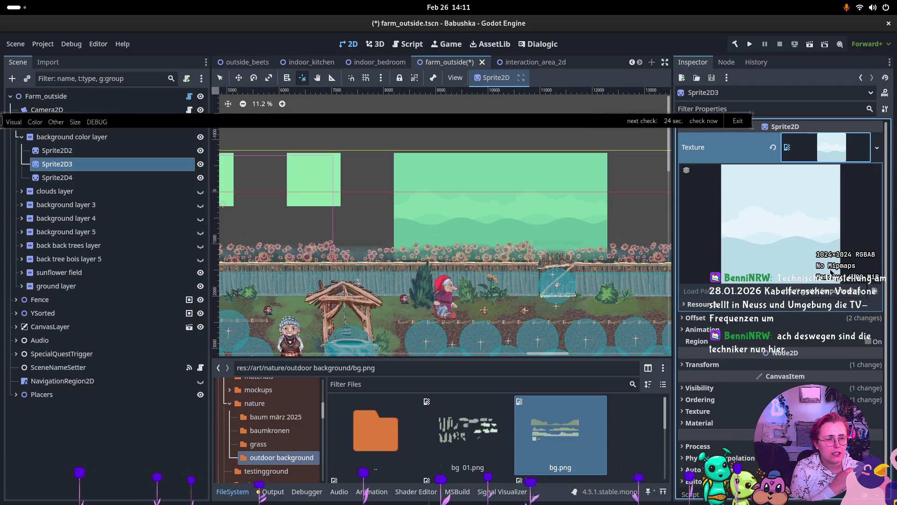
left_click(88, 150)
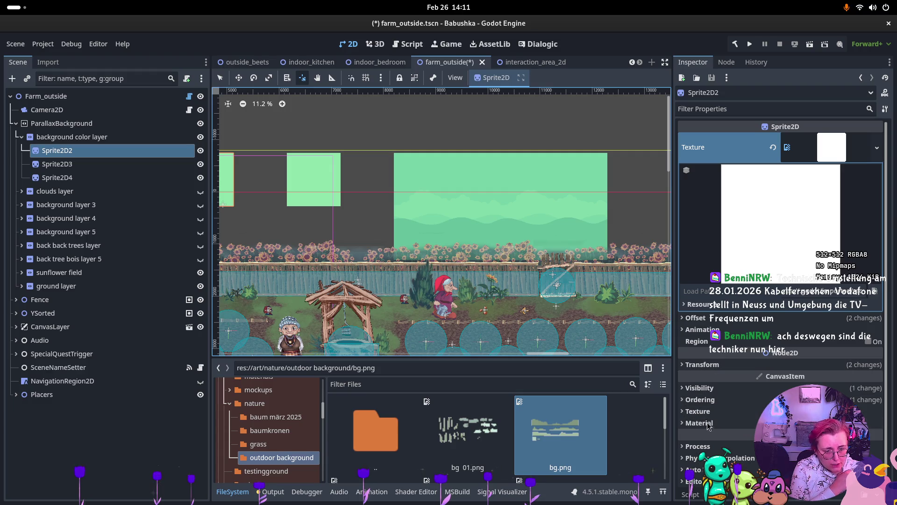
left_click(702, 366)
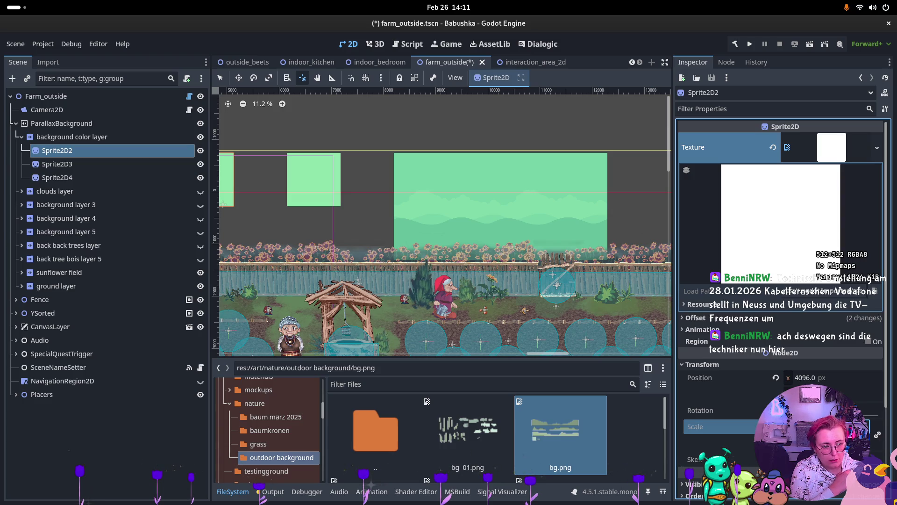
key("Return")
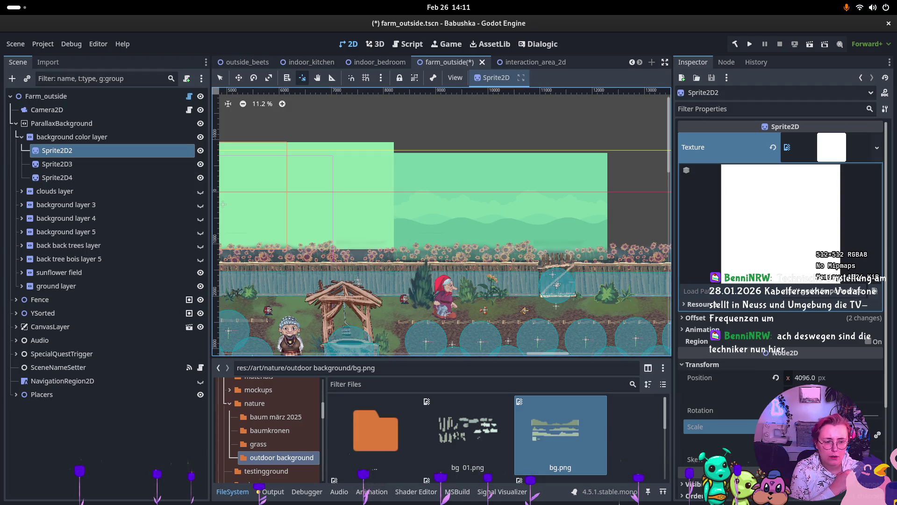
left_click_drag(304, 225, 518, 243)
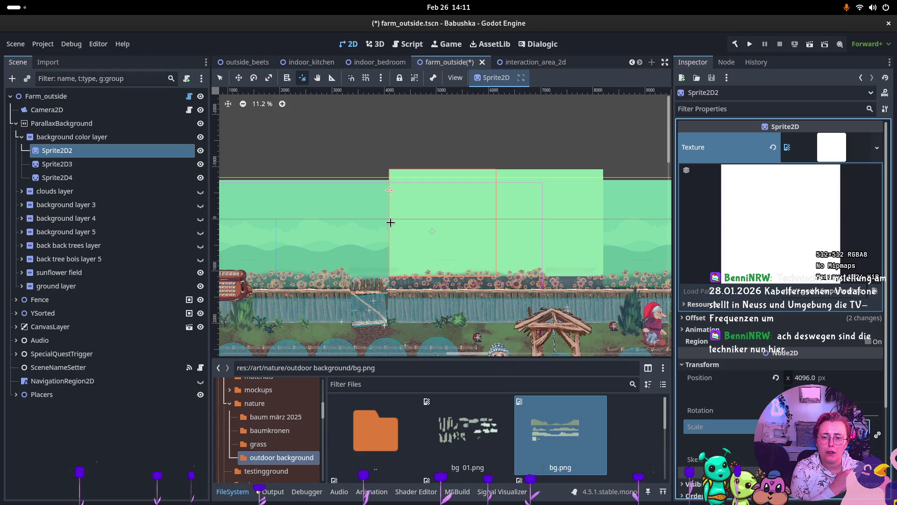
left_click(138, 163, "shift")
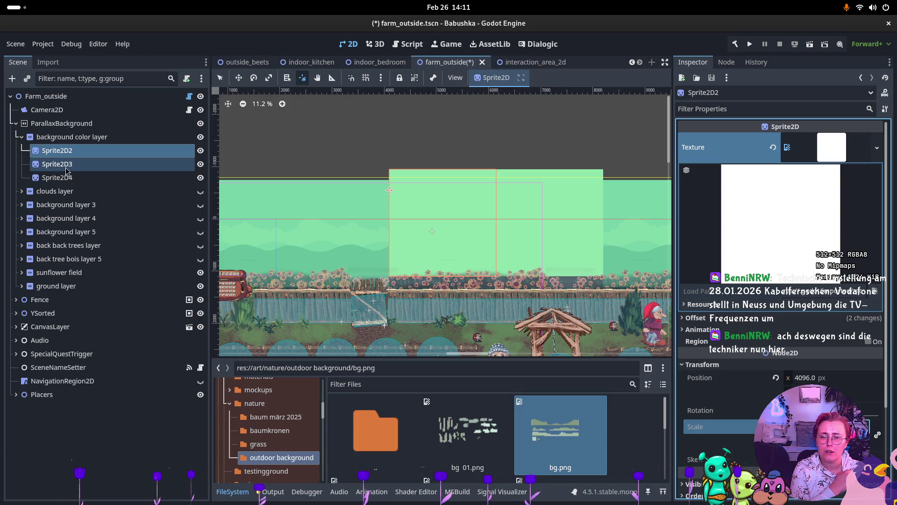
left_click(85, 150)
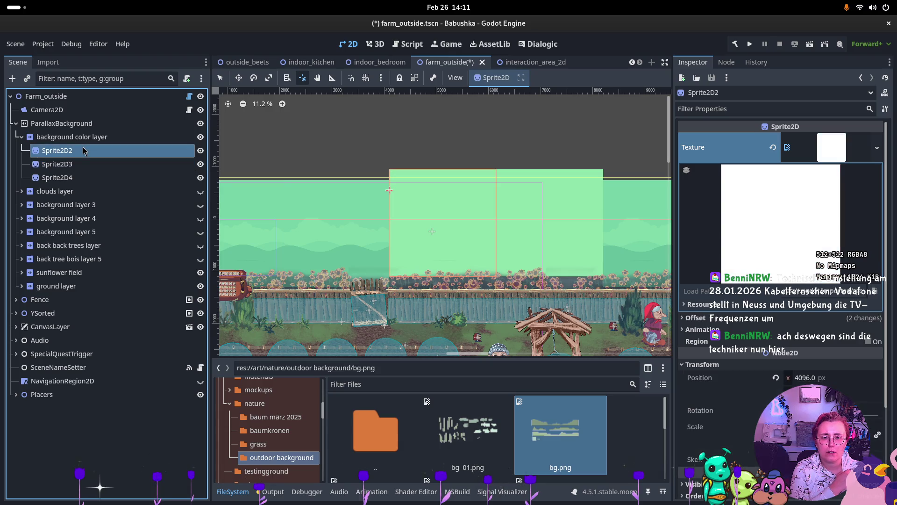
left_click(692, 318)
left_click(693, 317)
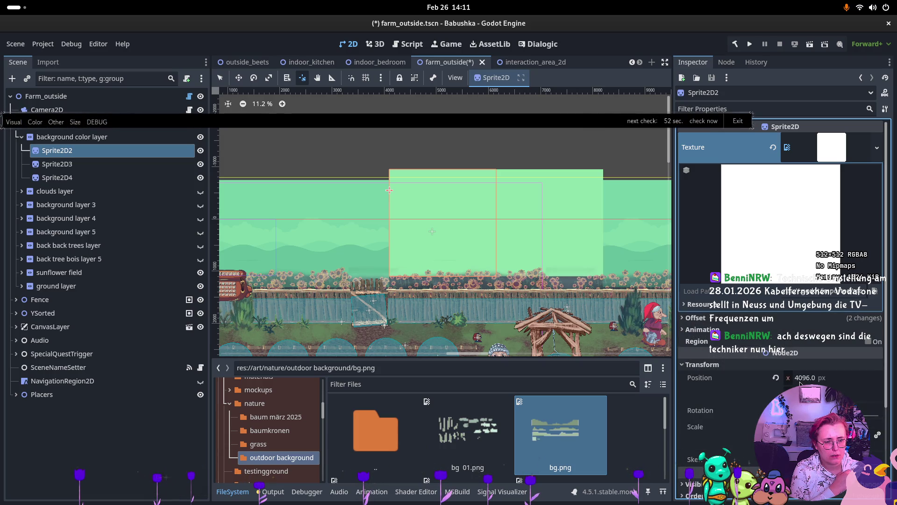
scroll(444, 262, "right", 5)
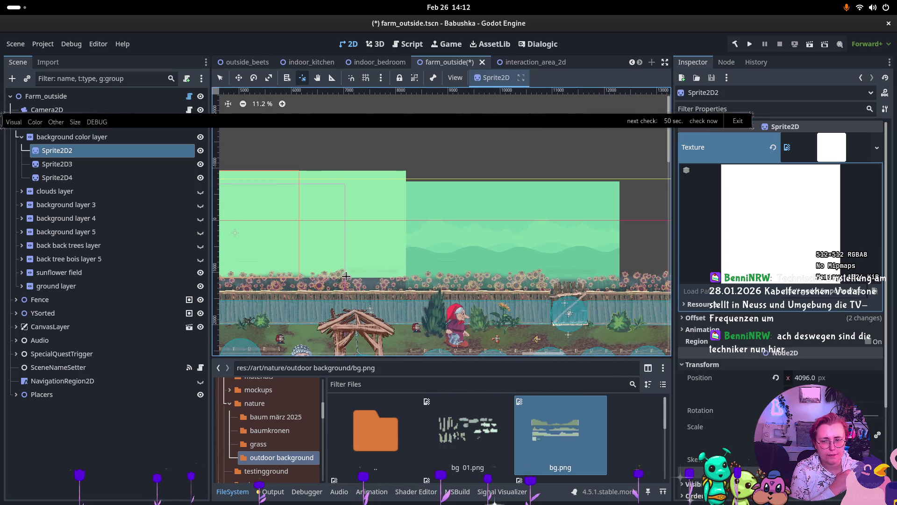
- Load rectangle.png as Sprite2D3's texture and set its scale to 4.0
left_click(71, 167)
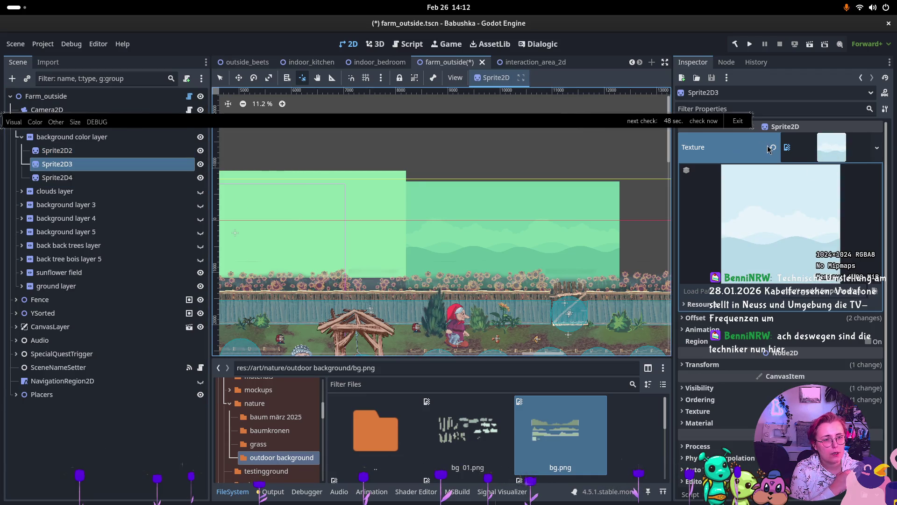
left_click(870, 139)
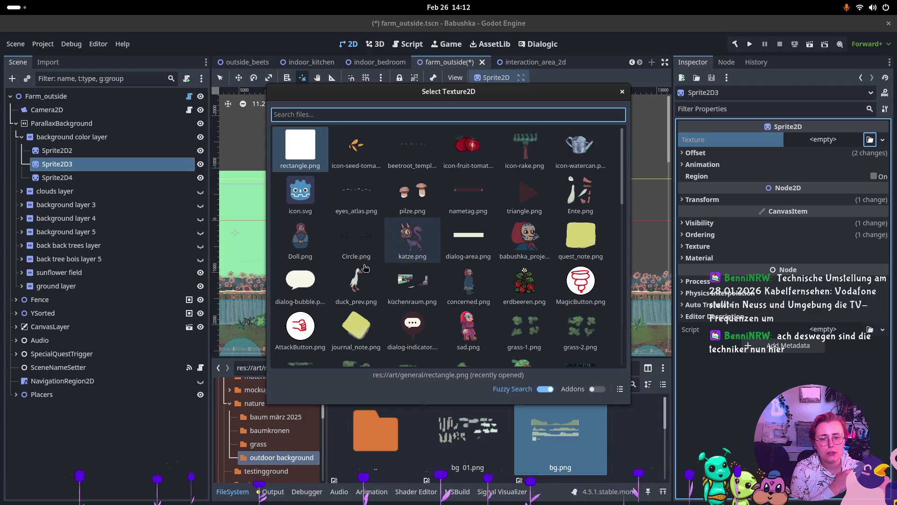
double_click(311, 158)
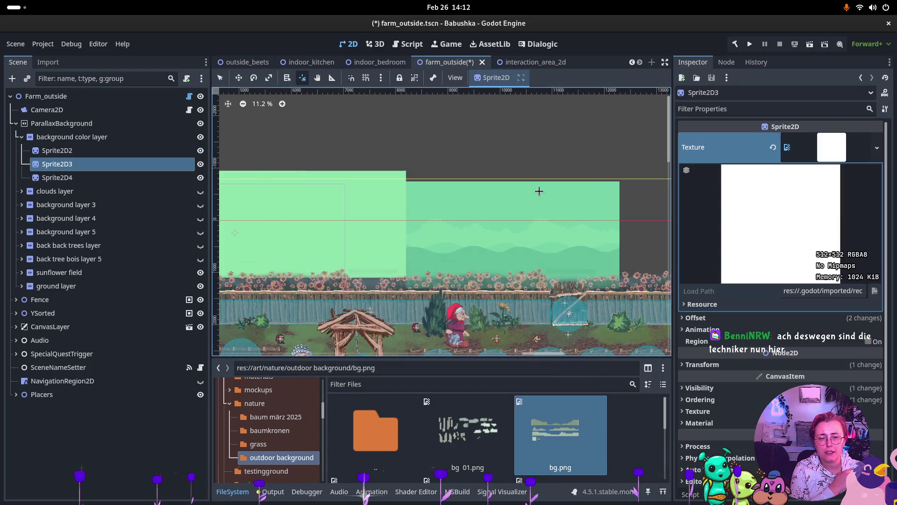
scroll(462, 232, "left", 2)
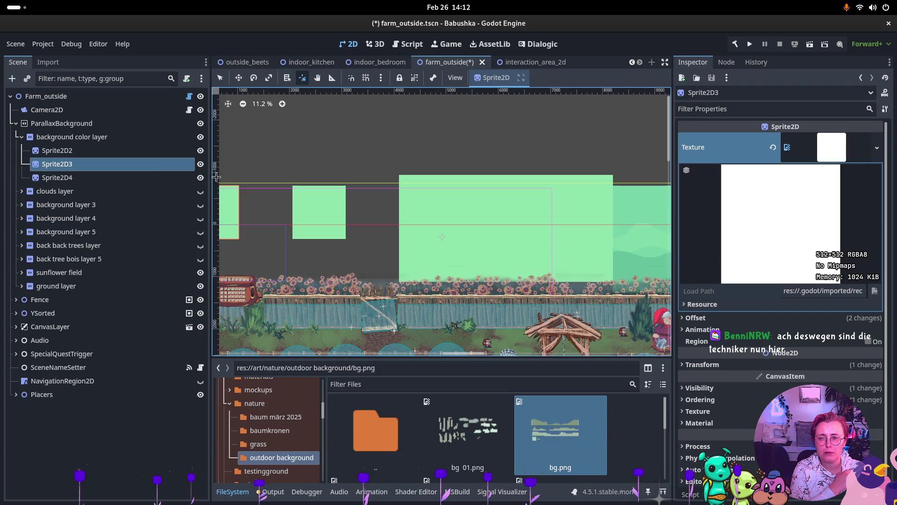
left_click(697, 365)
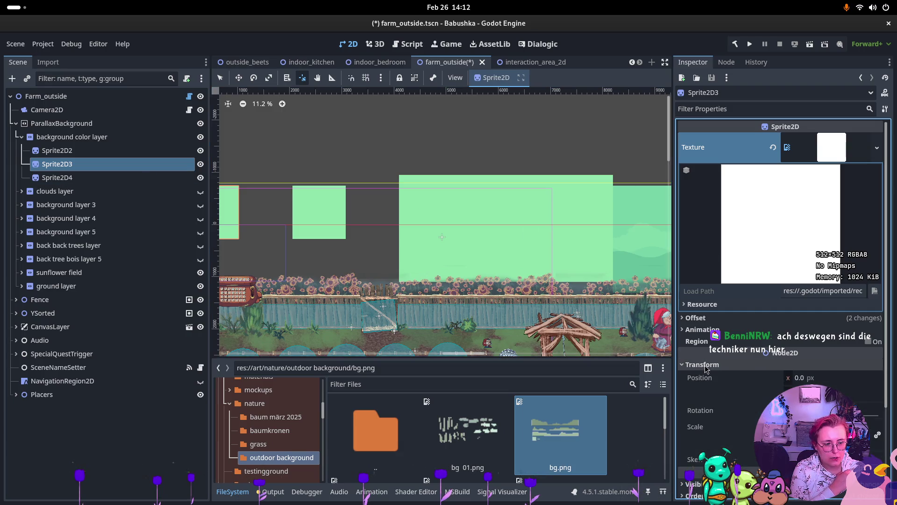
scroll(739, 388, "down", 2)
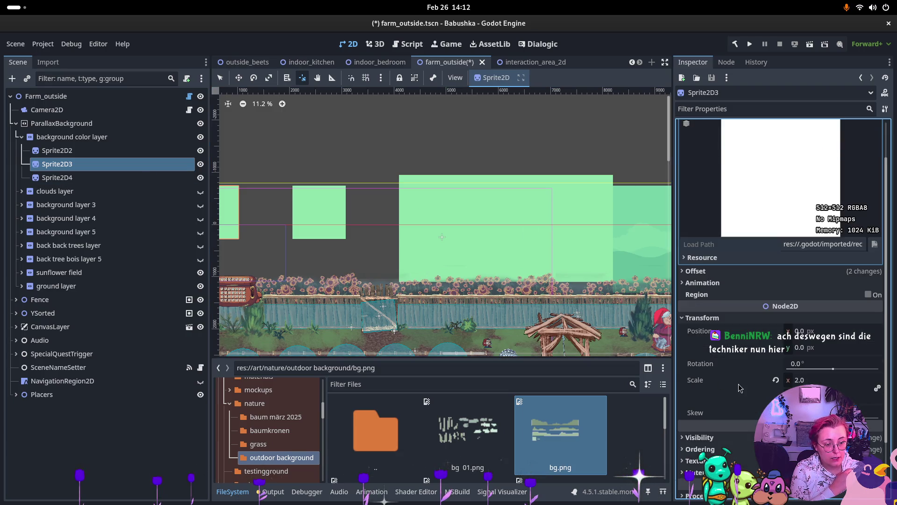
left_click(795, 381)
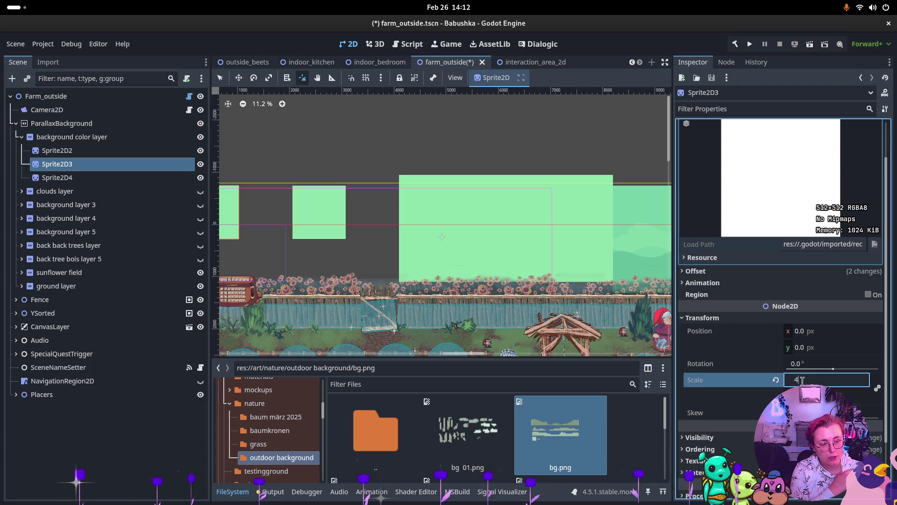
key("Return")
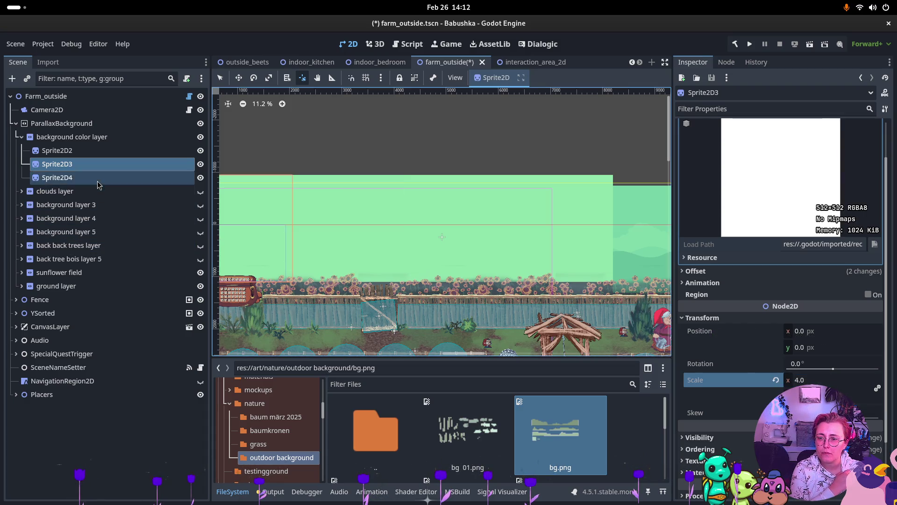
- Replace Sprite2D4's texture with rectangle.png, enlarge its scale, and select all three sprites
left_click(98, 181)
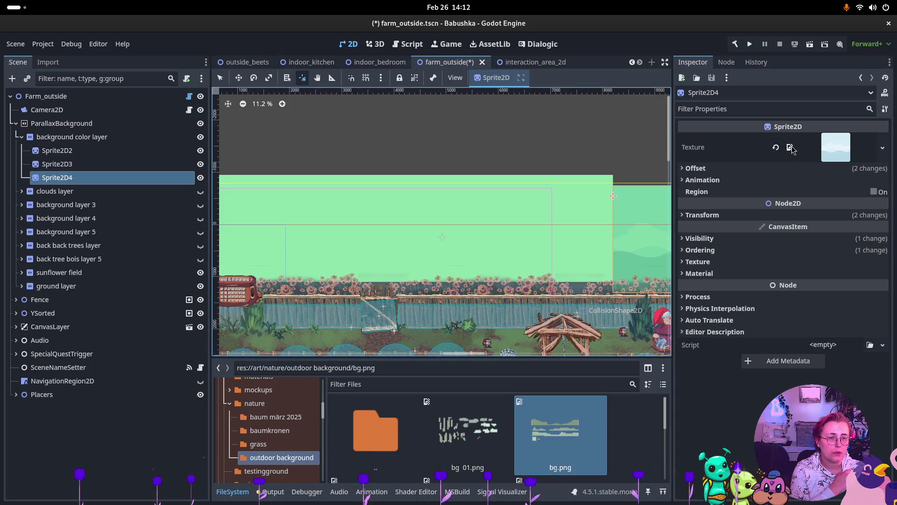
left_click(775, 148)
left_click(882, 139)
double_click(326, 166)
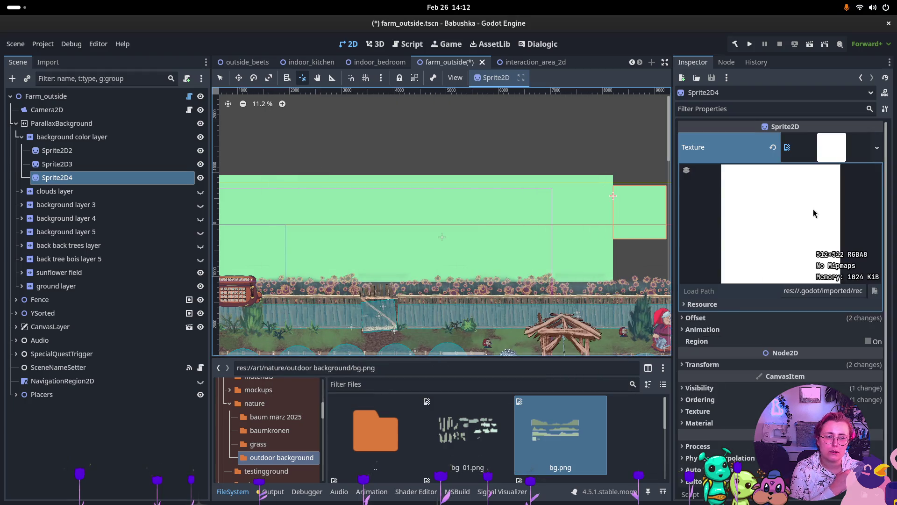
left_click(732, 365)
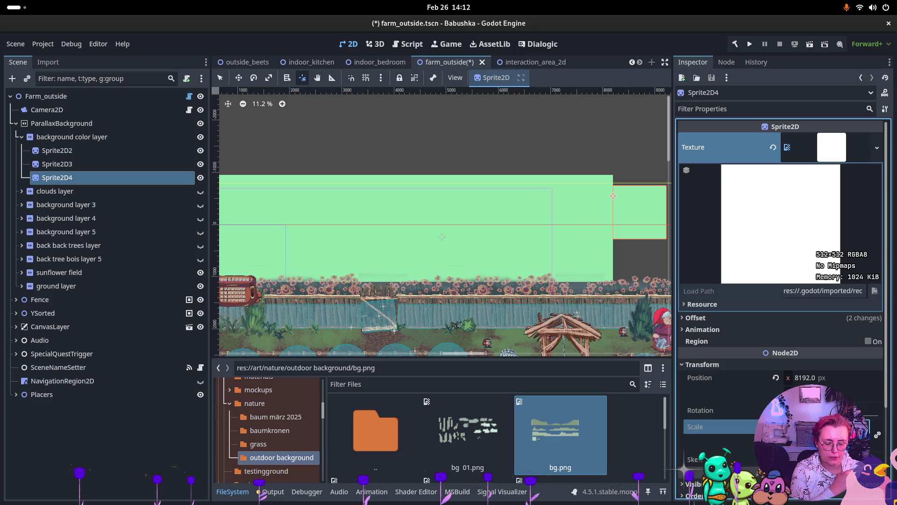
key("Return")
left_click(57, 150, "shift")
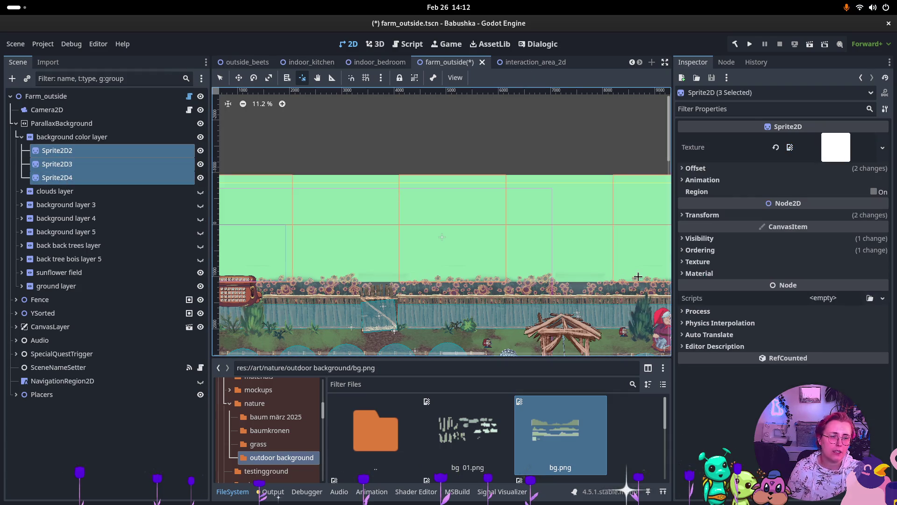
- Expand Material and Visibility for the three sprites, then switch to the Outdoor_10.png viewer
left_click(703, 275)
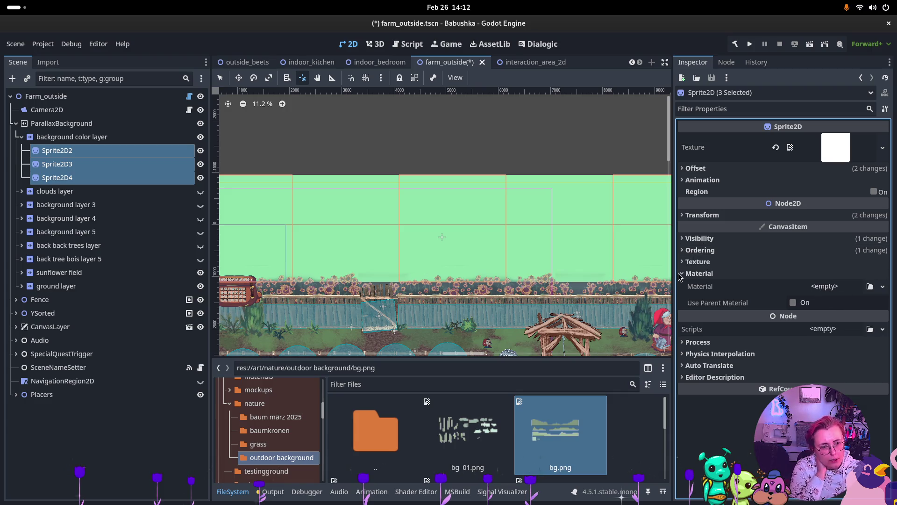
left_click(700, 273)
left_click(695, 239)
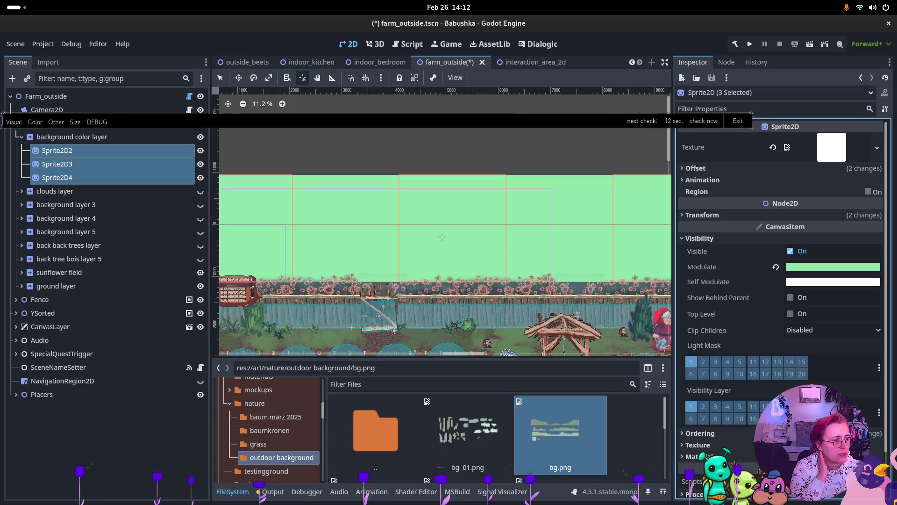
key("alt+Tab")
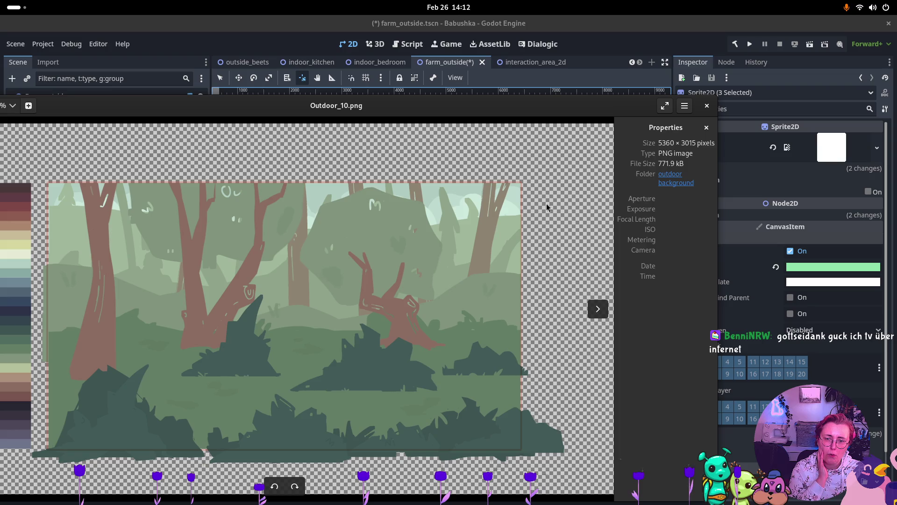
- Drag the Outdoor_10.png preview window off to the right so the Godot editor shows
left_click_drag(558, 93, 896, 122)
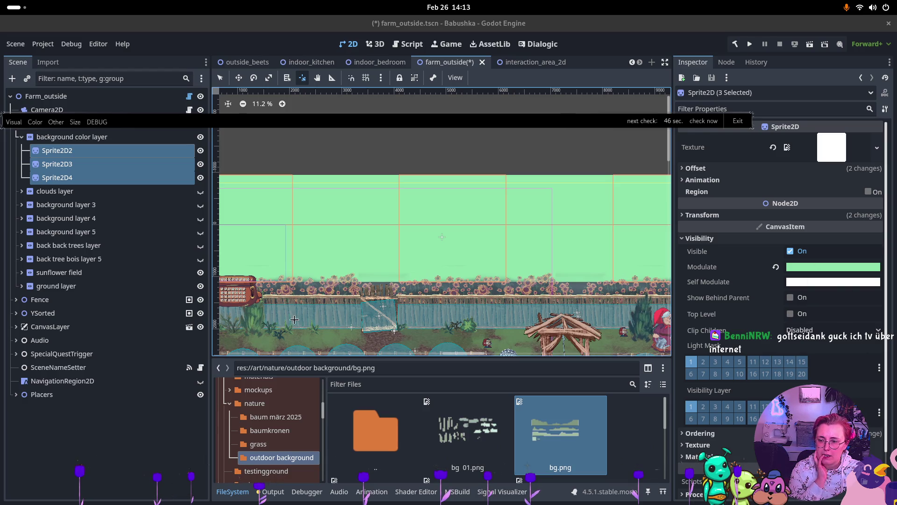
- Drop Outdoor_10.png from the FileSystem dock into the 2D viewport as a sprite
scroll(520, 425, "down", 1)
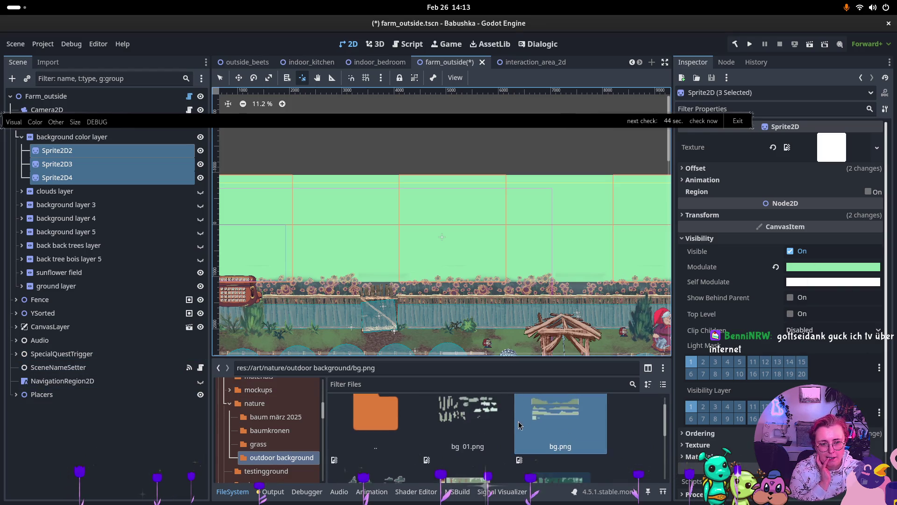
scroll(520, 426, "down", 4)
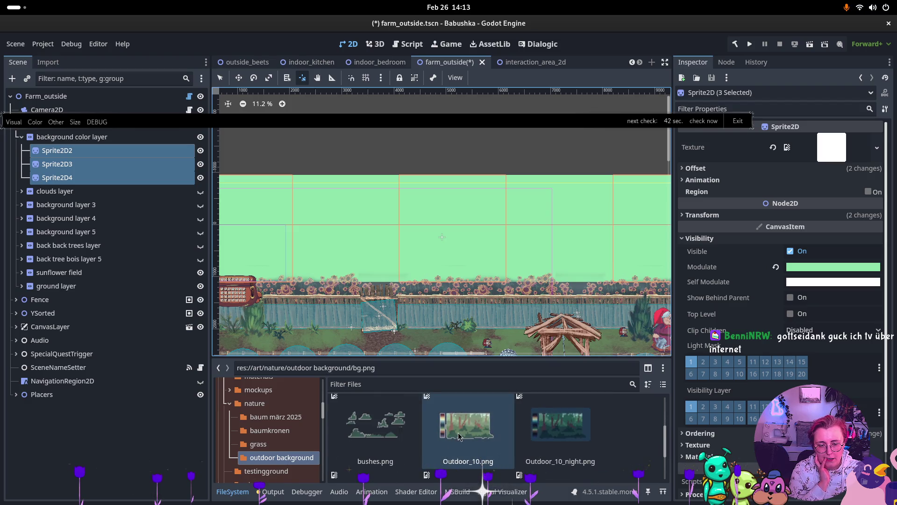
mouse_move(461, 432)
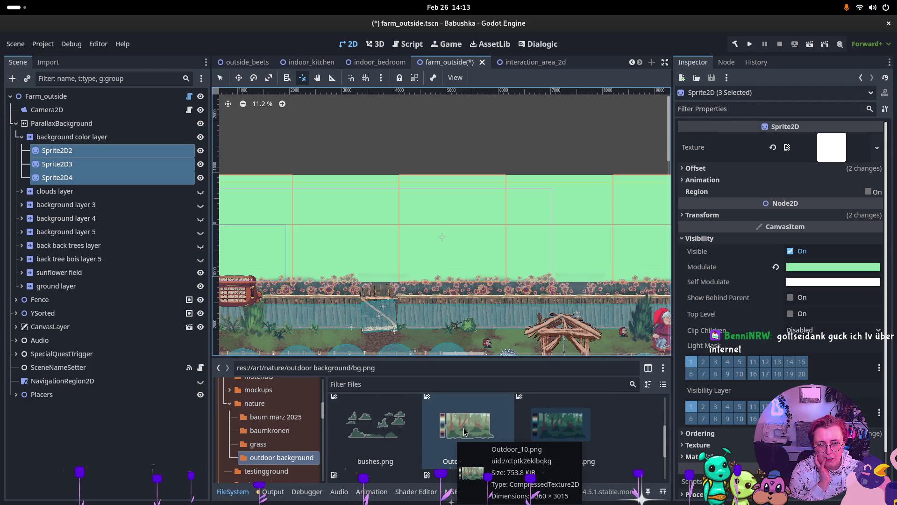
mouse_move(464, 431)
left_mouse_down()
mouse_move(70, 411)
mouse_move(91, 414)
mouse_move(421, 169)
mouse_move(428, 153)
left_mouse_up()
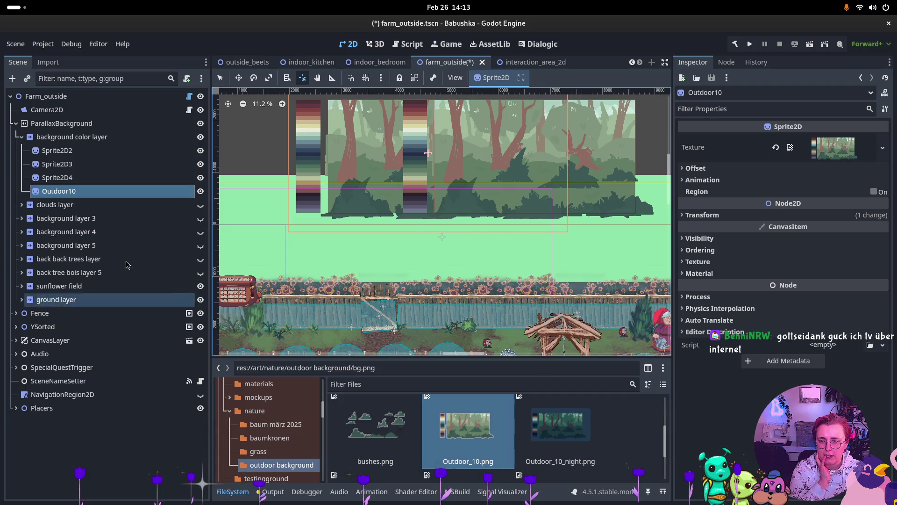
- Move the Outdoor10 node to the scene root below Placers, then select Sprite2D2 through Sprite2D4
left_click(73, 208)
left_click(178, 195)
mouse_move(90, 217)
left_mouse_down()
mouse_move(60, 464)
mouse_move(73, 416)
left_mouse_up()
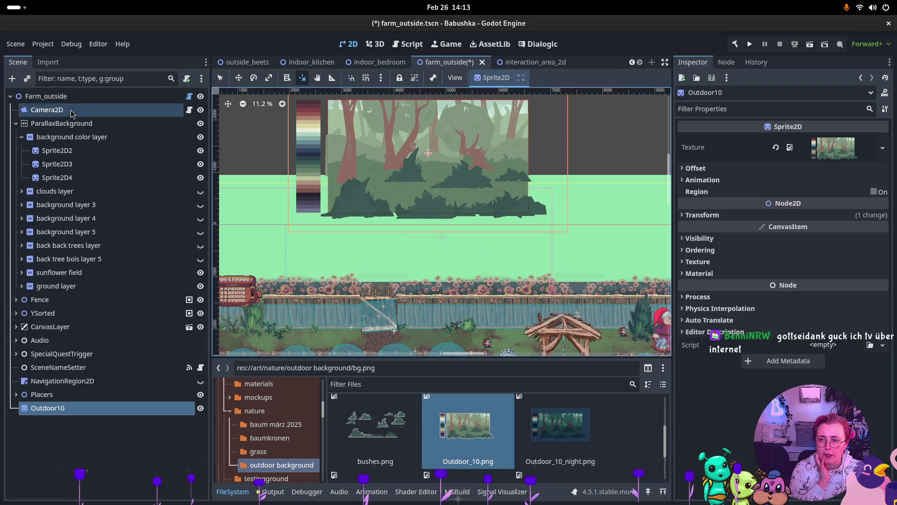
left_click(72, 152)
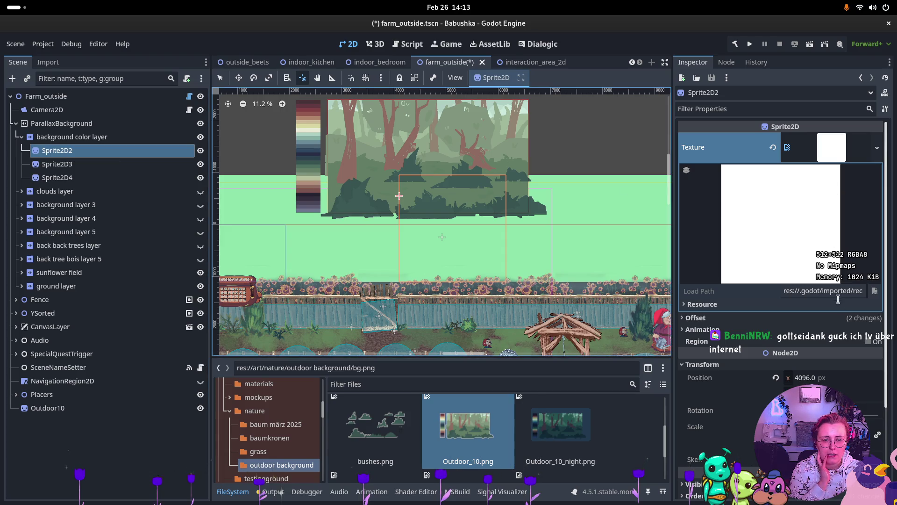
left_click(70, 178, "shift")
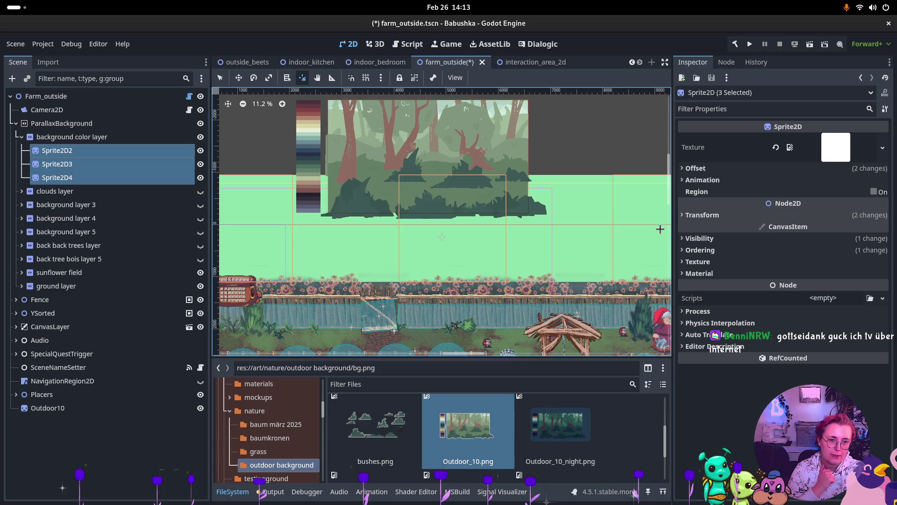
- Set the three sprites' Modulate tint to the pale mint sampled from the painting's sky
left_click(726, 238)
left_click(823, 266)
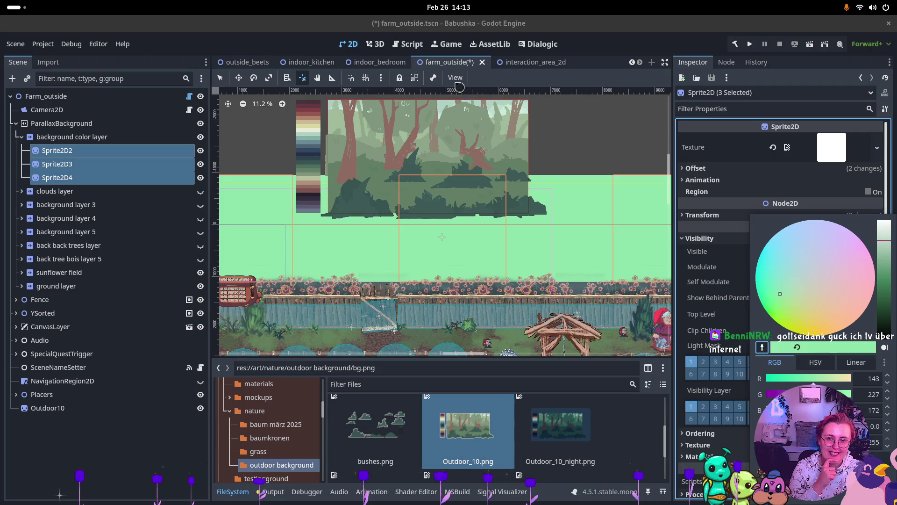
left_click(447, 108)
left_click(446, 108)
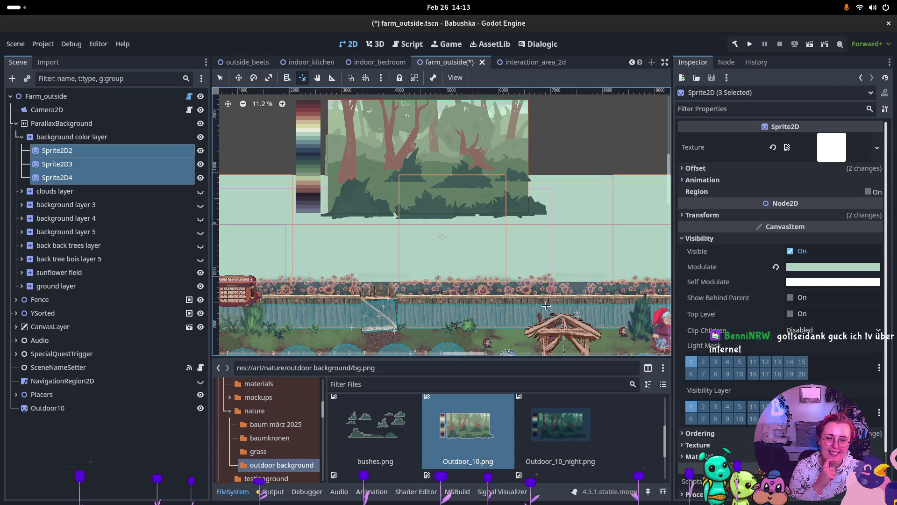
- Delete the Outdoor10 reference sprite and confirm the removal
left_click(177, 408)
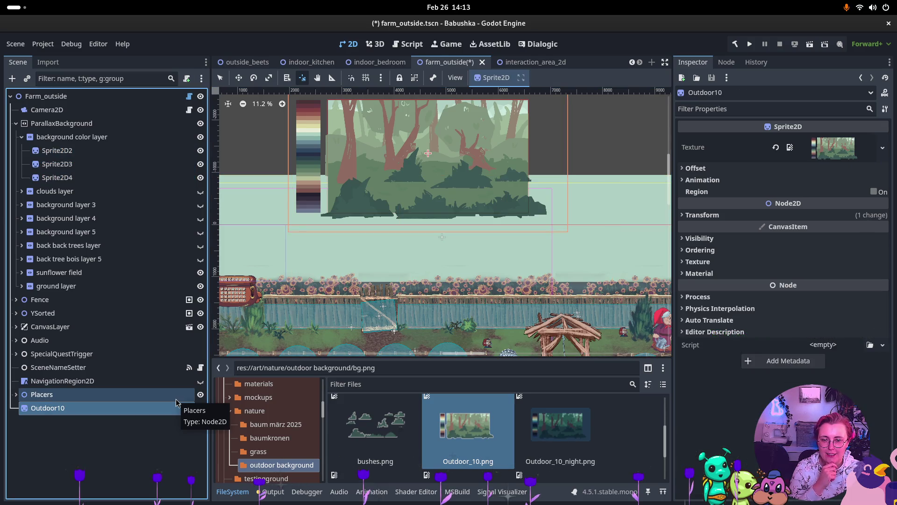
key("Delete")
left_click(485, 263)
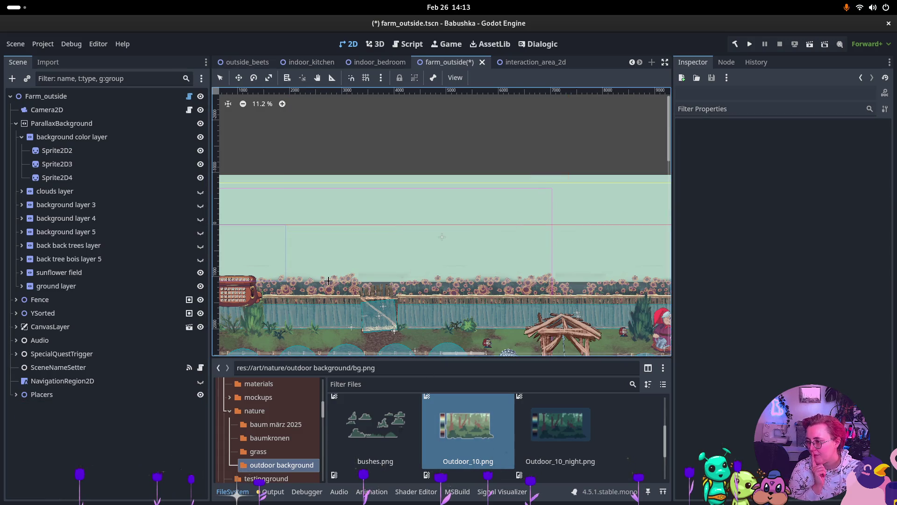
- Reselect Sprite2D2 through Sprite2D4 together in the Scene dock
scroll(346, 212, "down", 3)
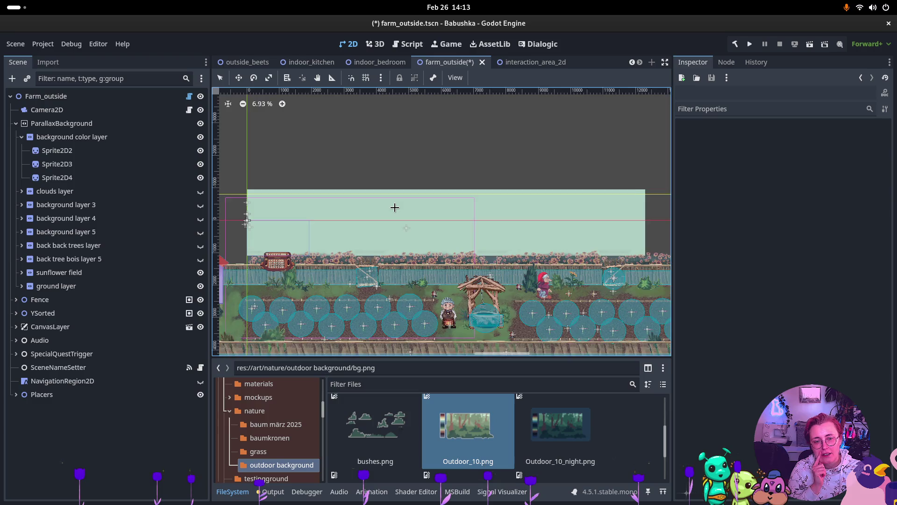
scroll(395, 207, "up", 2)
scroll(419, 218, "up", 2)
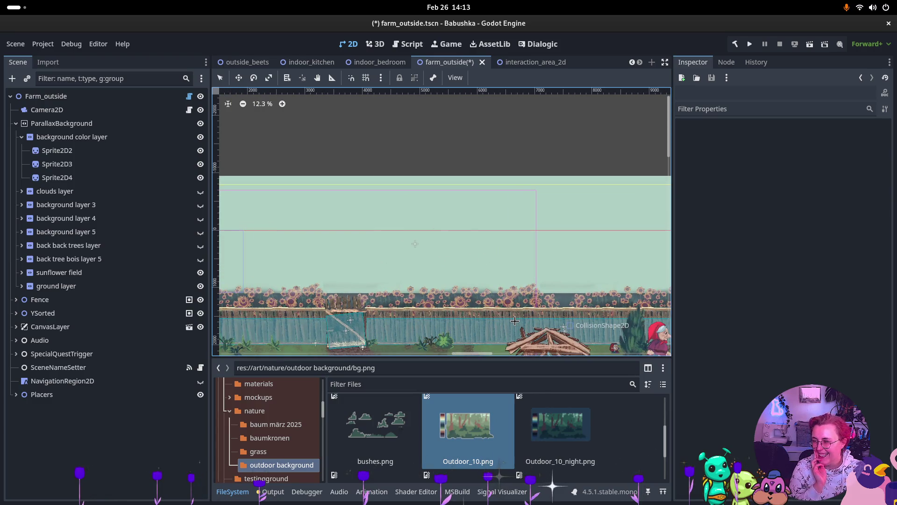
scroll(514, 321, "right", 5)
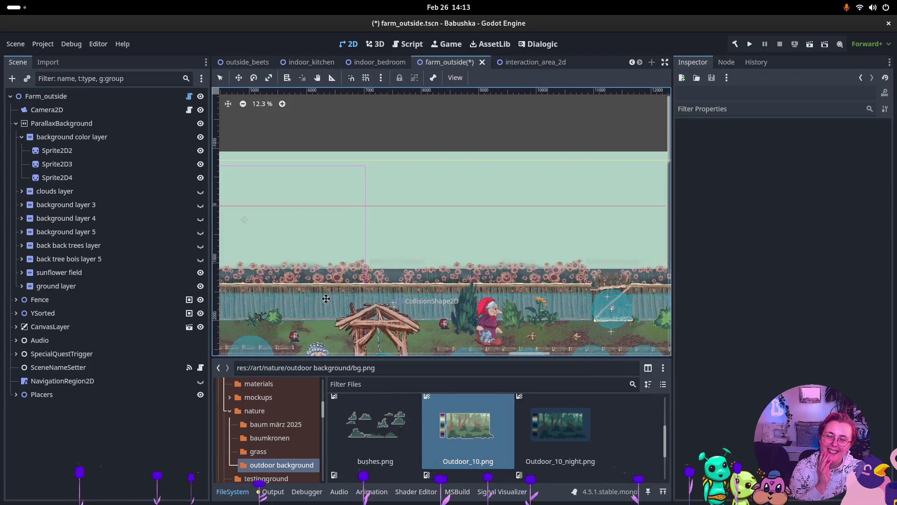
left_click(66, 154)
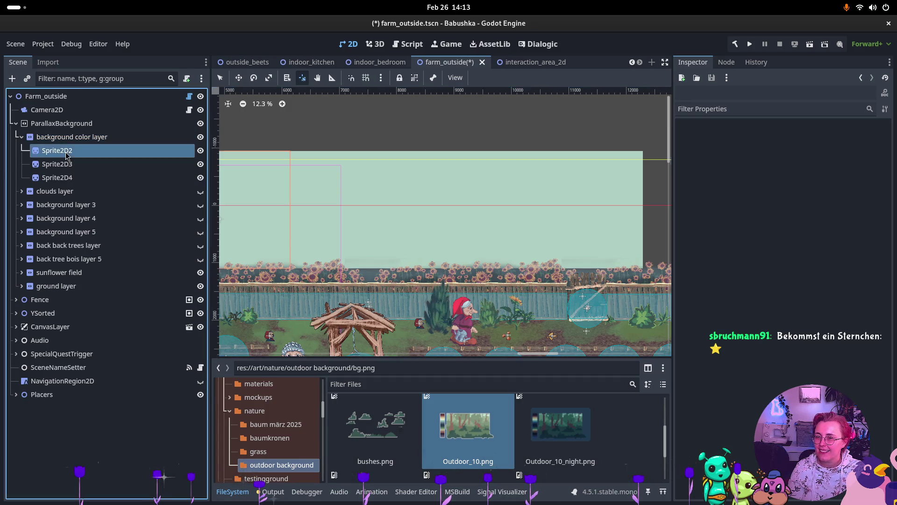
left_click(78, 180, "shift")
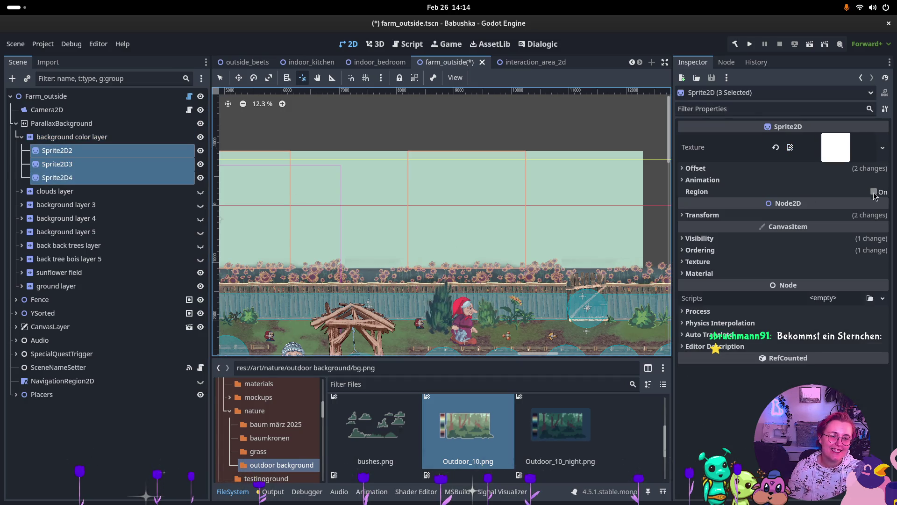
- Expand Ordering and Transform to review the sprites' x 4096 px position and 4.0 scale
left_click(713, 253)
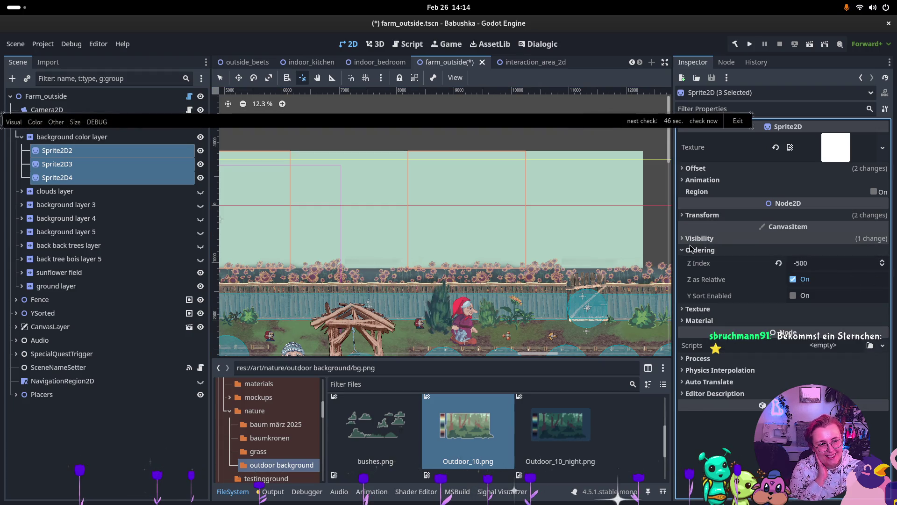
left_click(692, 249)
left_click(704, 215)
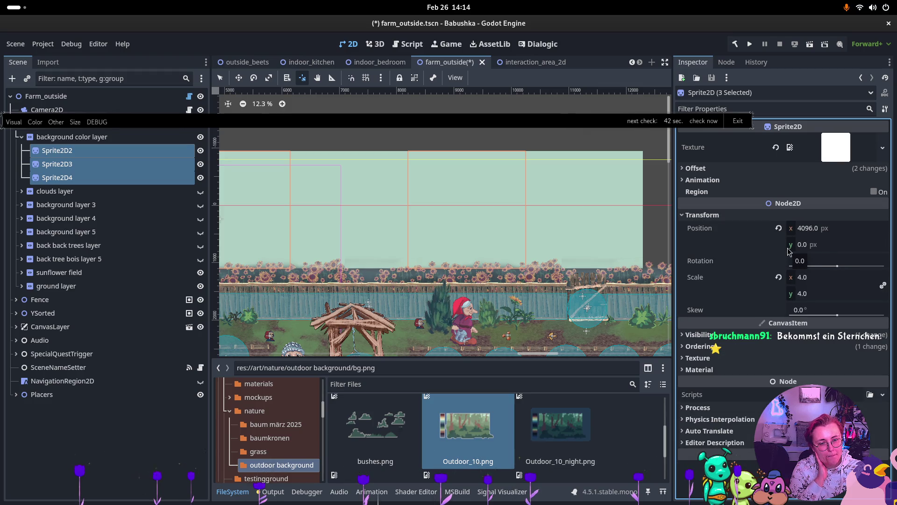
scroll(561, 257, "up", 5)
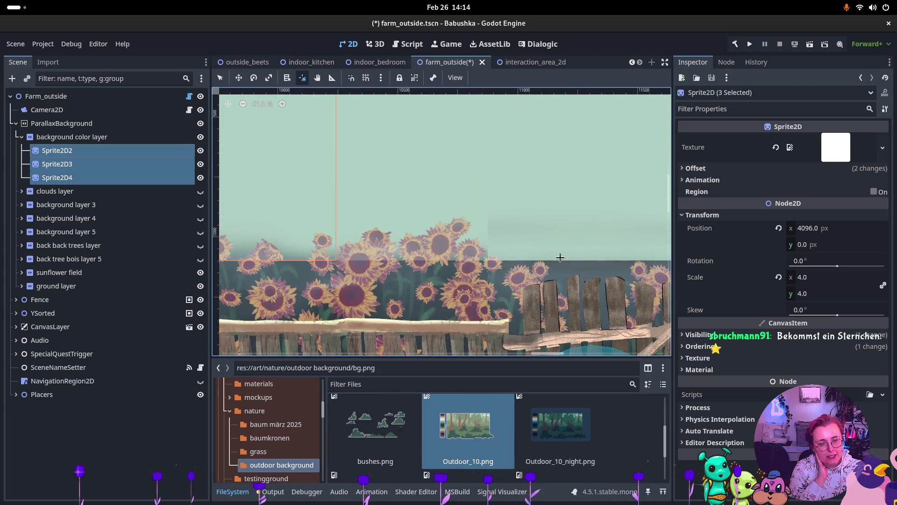
scroll(401, 136, "down", 5)
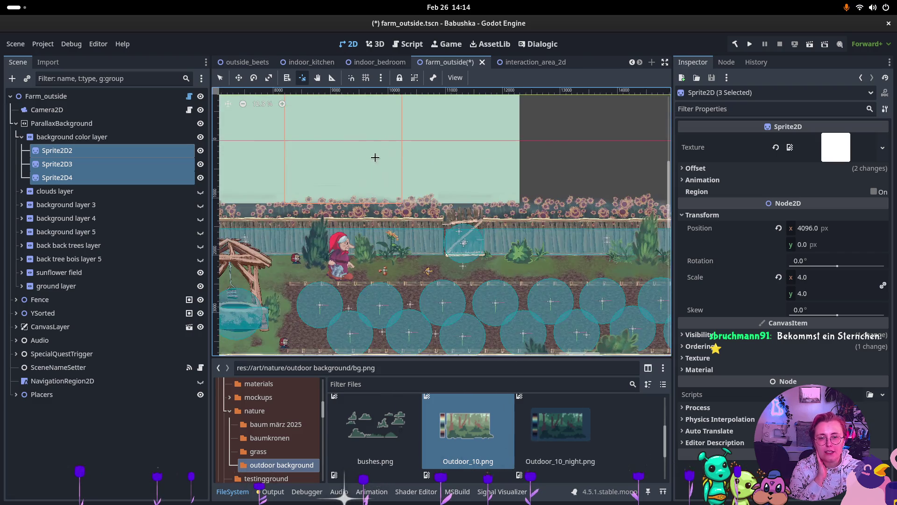
scroll(456, 153, "up", 3)
scroll(456, 153, "left", 3)
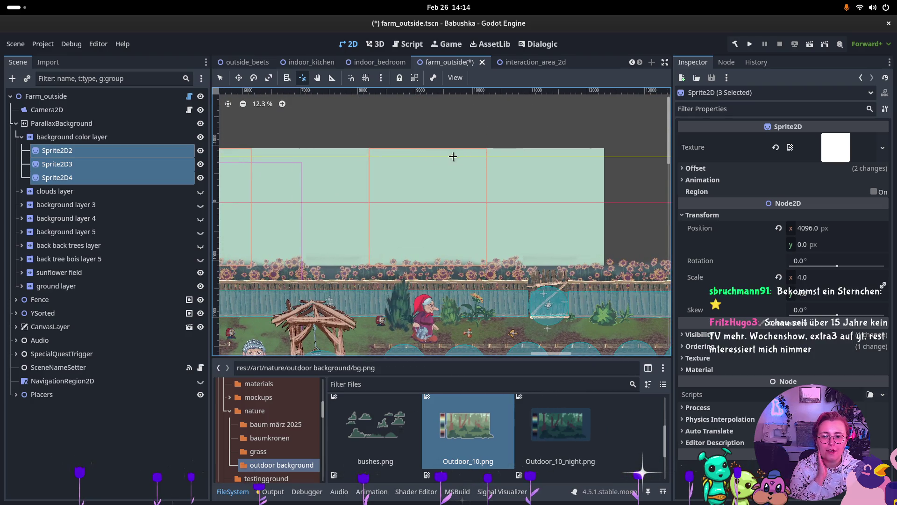
scroll(413, 154, "down", 3)
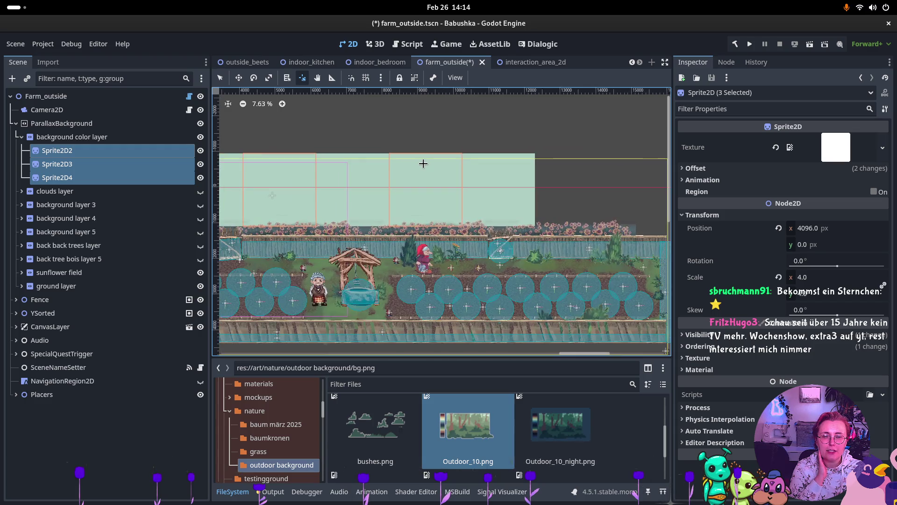
scroll(415, 164, "up", 3)
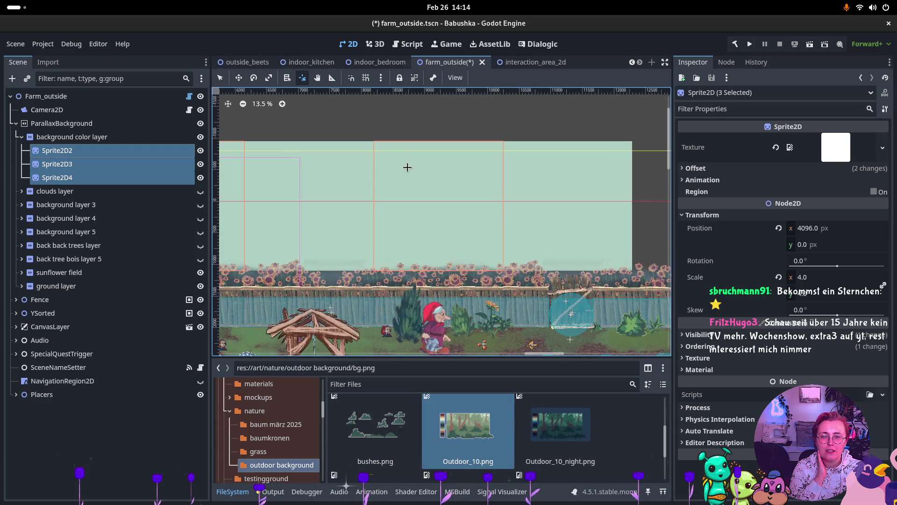
- Change the sprites' horizontal scale from 4.0 to 5 and pan the view to check the band
left_click(797, 277)
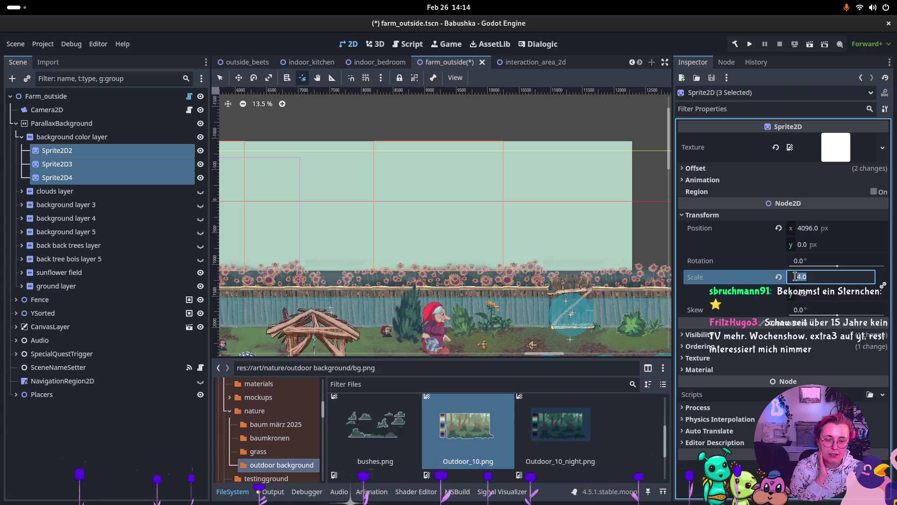
type("5")
key("Return")
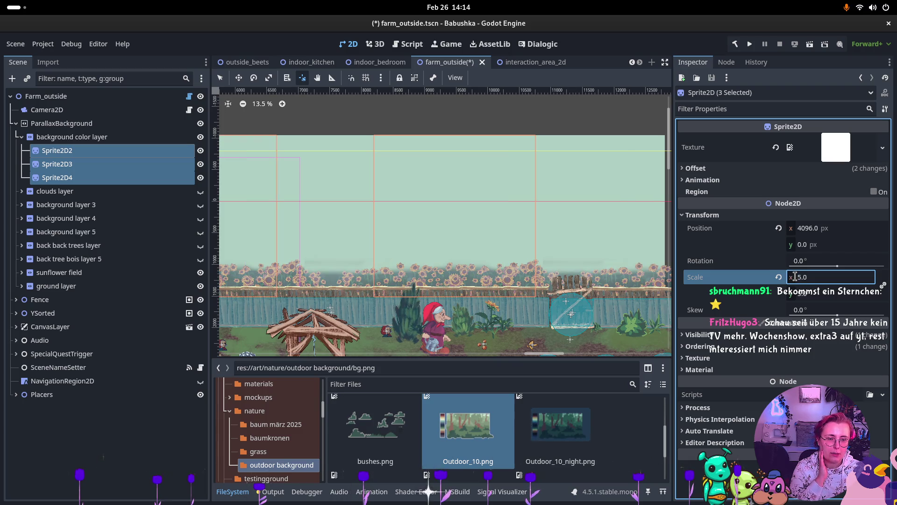
scroll(378, 252, "down", 2)
left_click_drag(377, 252, 554, 253)
scroll(554, 253, "right", 5)
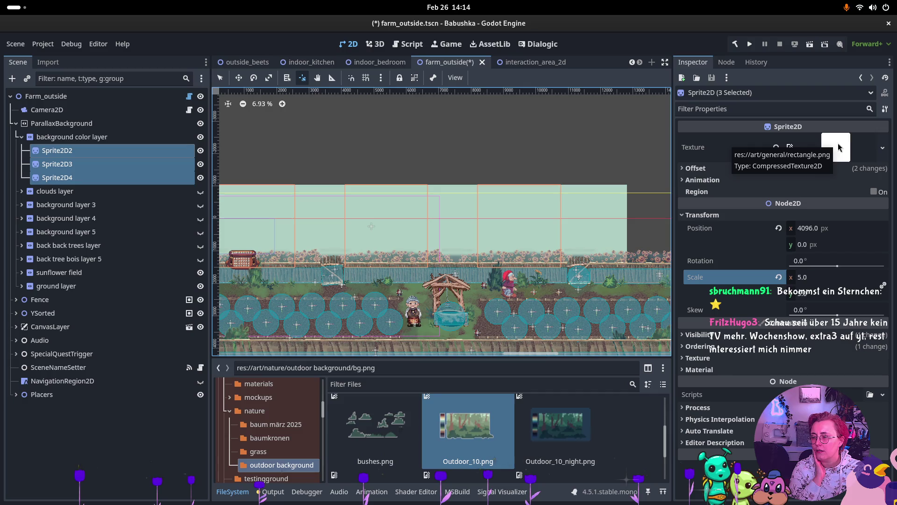
scroll(408, 211, "up", 2)
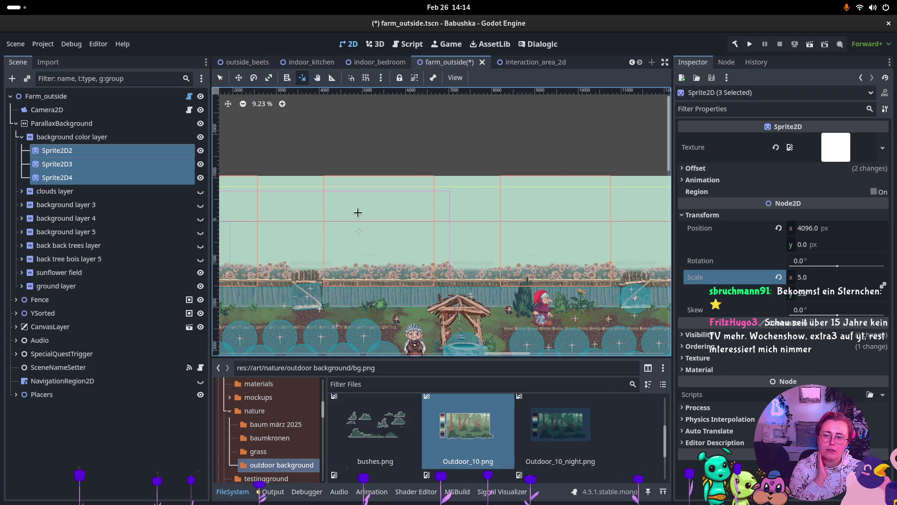
- Check each sprite's Position (Sprite2D2 at 4096 px, Sprite2D4 at 8192 px), then open the window overview
left_click(105, 164)
left_click(108, 150)
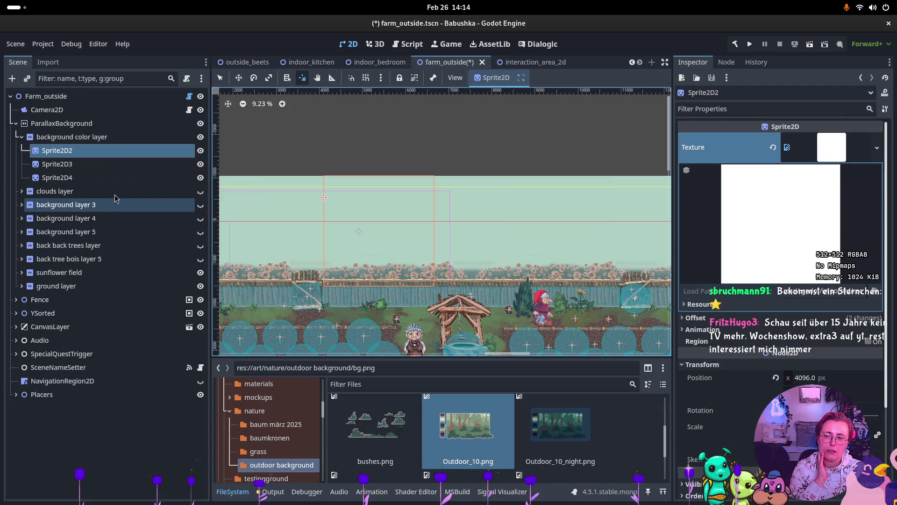
left_click(119, 178)
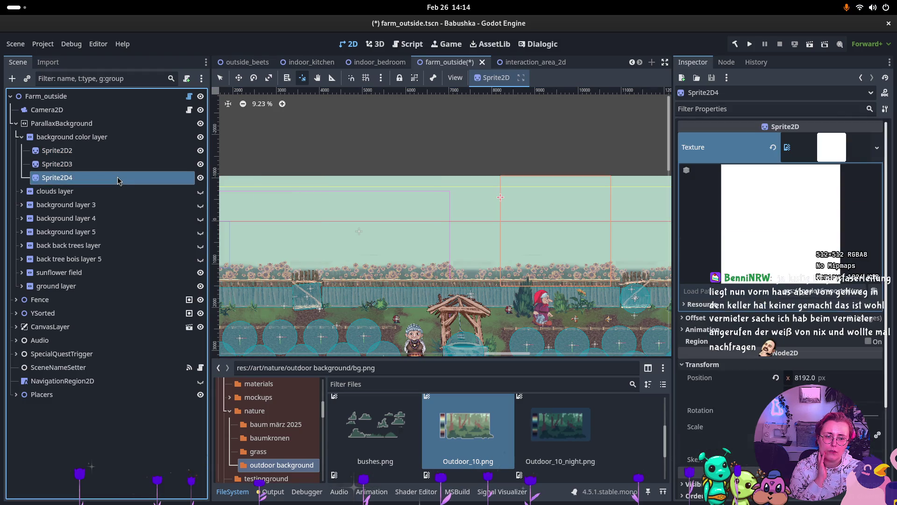
left_click(108, 165, "ctrl")
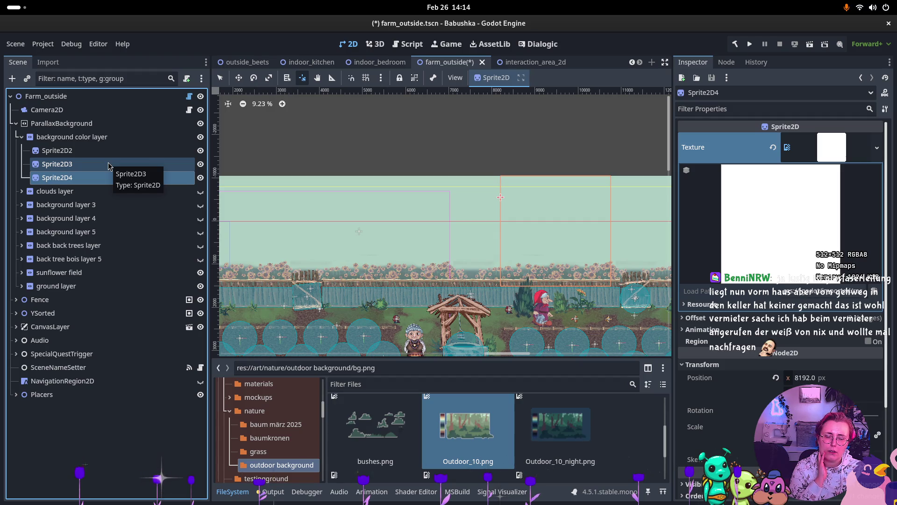
left_click(109, 165)
left_click(111, 156, "ctrl")
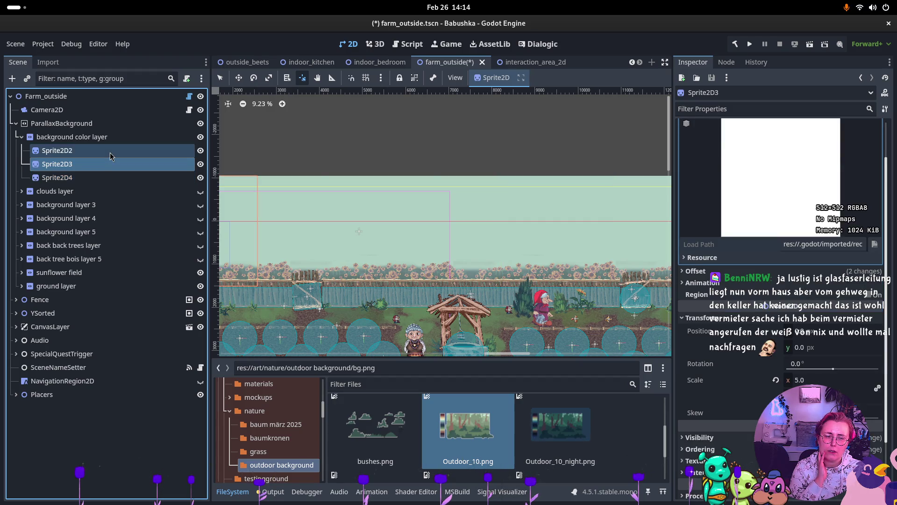
left_click(111, 155)
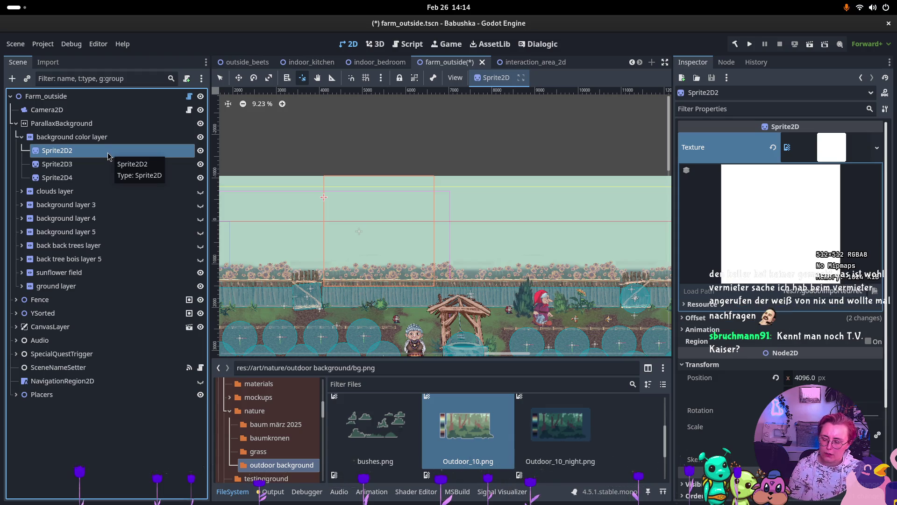
key("super")
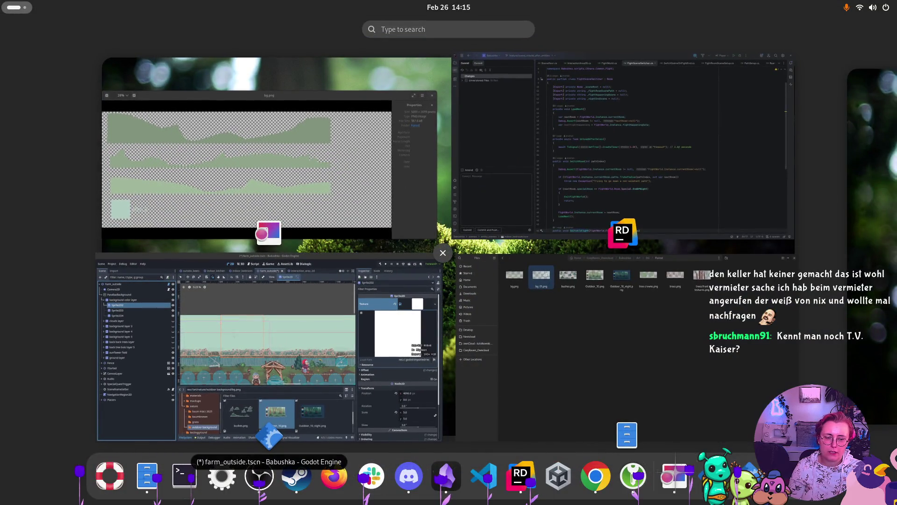
- Search the application grid for 'calc' and launch the Calculator app
key("super")
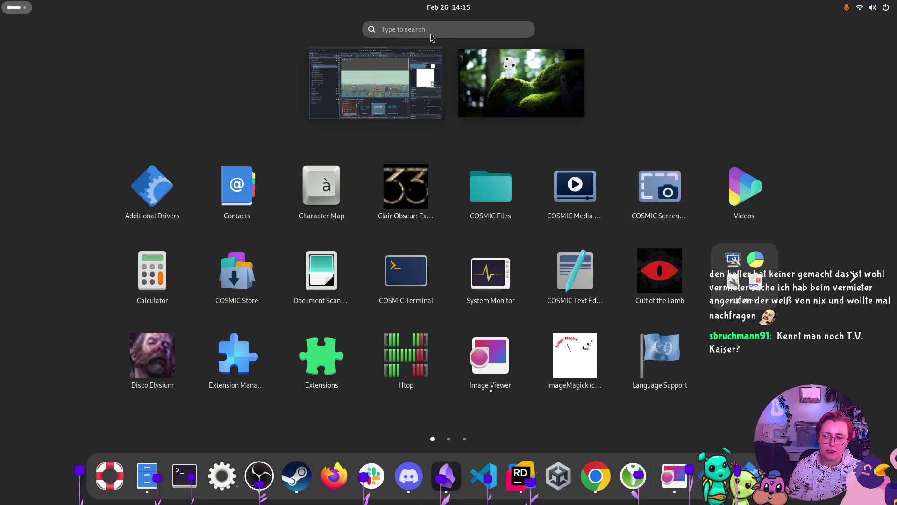
scroll(584, 273, "down", 1)
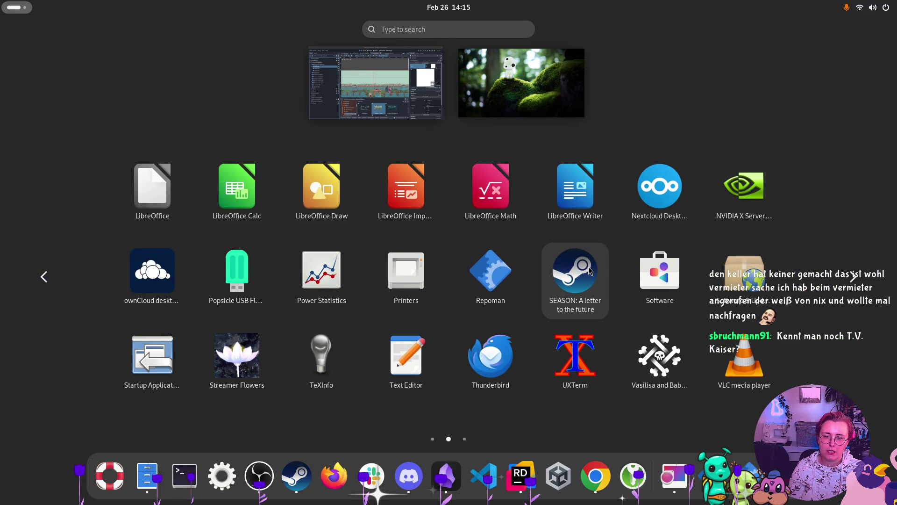
scroll(587, 265, "down", 1)
scroll(587, 264, "up", 1)
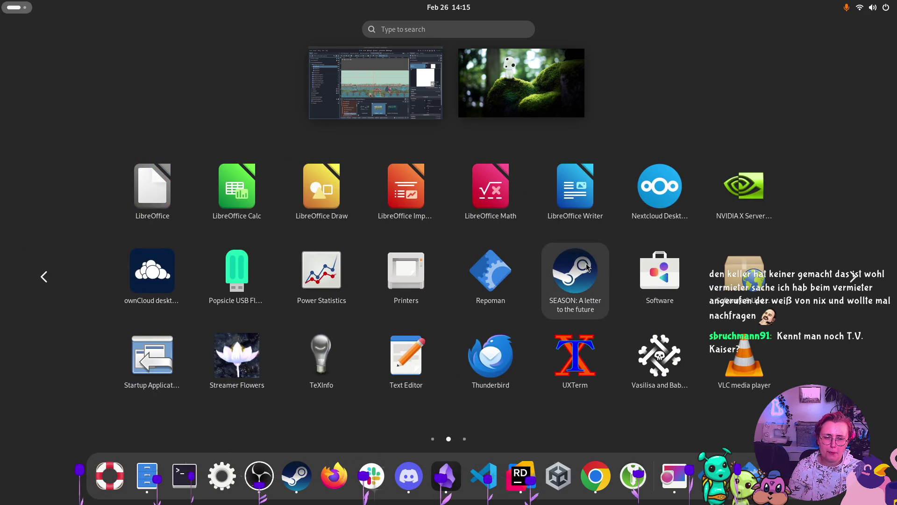
left_click(438, 29)
type("dalc")
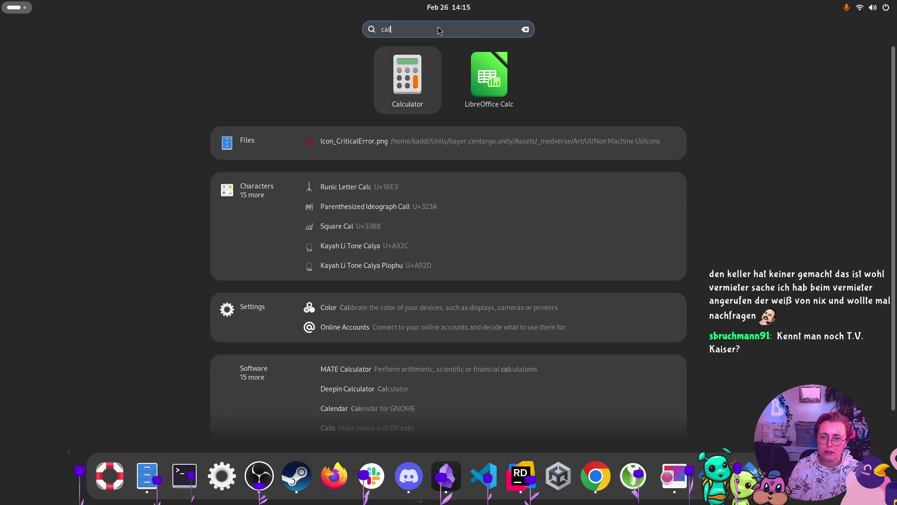
left_click(406, 82)
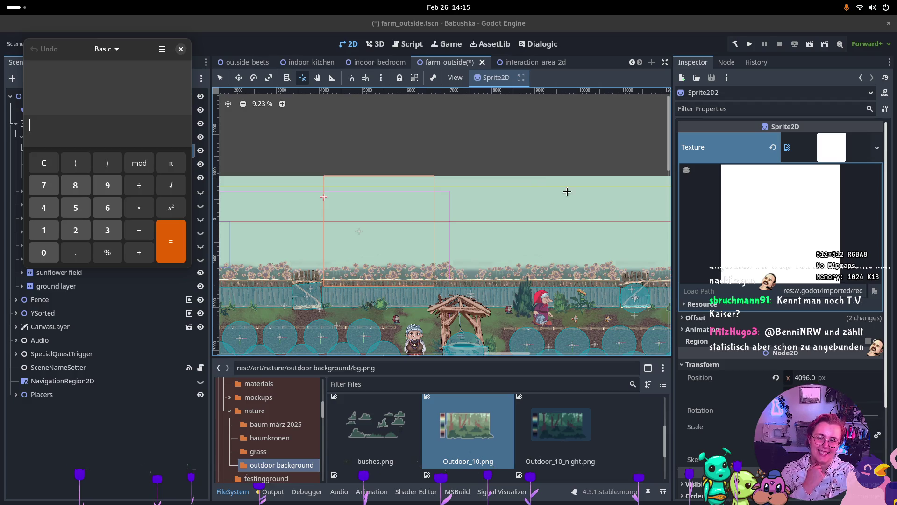
- Compute 512 × 5 = 2560 in Calculator
left_click(63, 211)
left_click(44, 230)
left_click(75, 230)
left_click(139, 207)
left_click(75, 207)
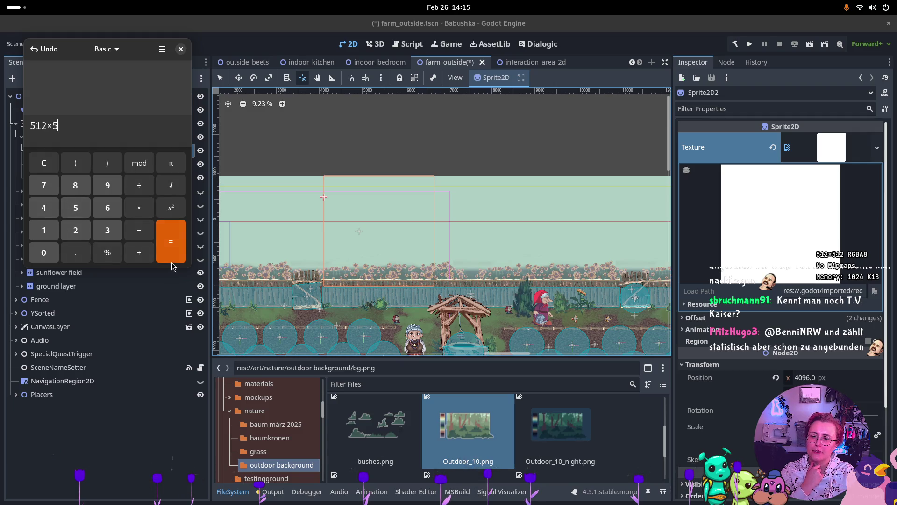
left_click(176, 259)
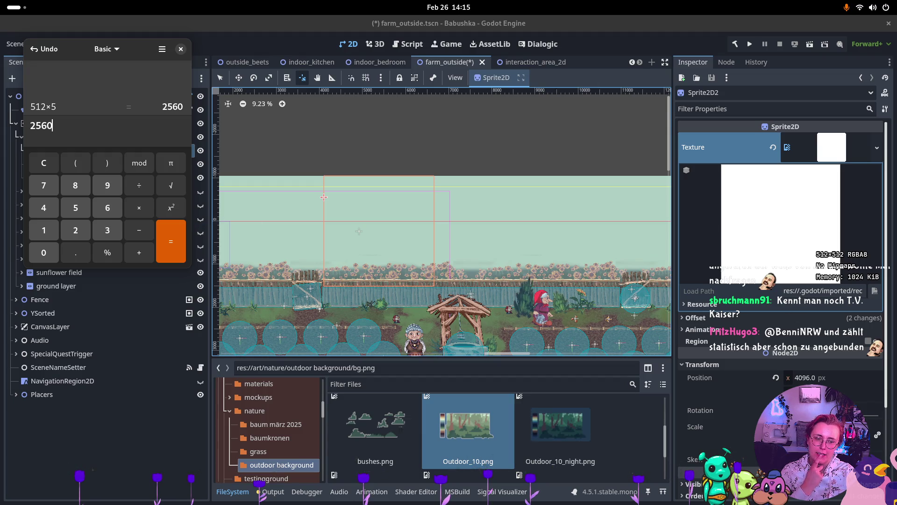
- Compute 512 × 4 = 2048, then 2048 × 2 = 4096
left_click(87, 212)
left_click(44, 230)
left_click(75, 230)
left_click(136, 207)
left_click(43, 207)
left_click(169, 230)
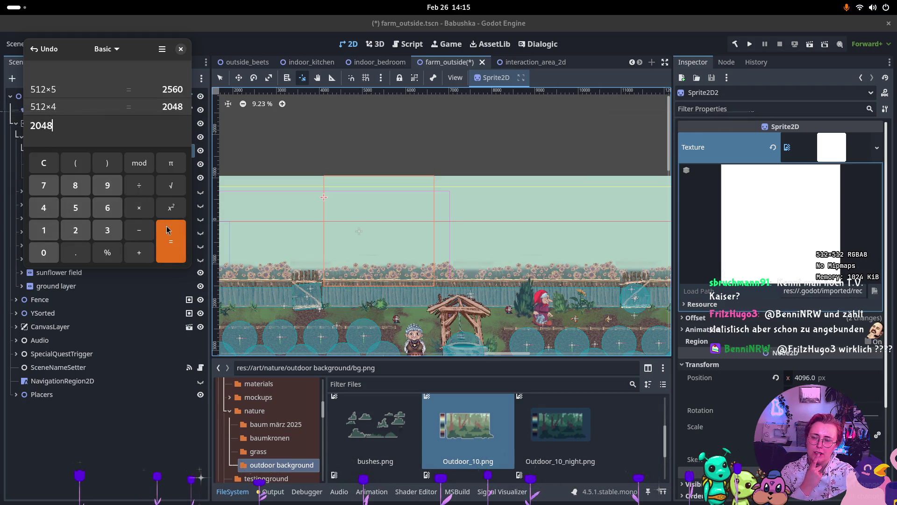
left_click(139, 208)
left_click(76, 230)
left_click(171, 242)
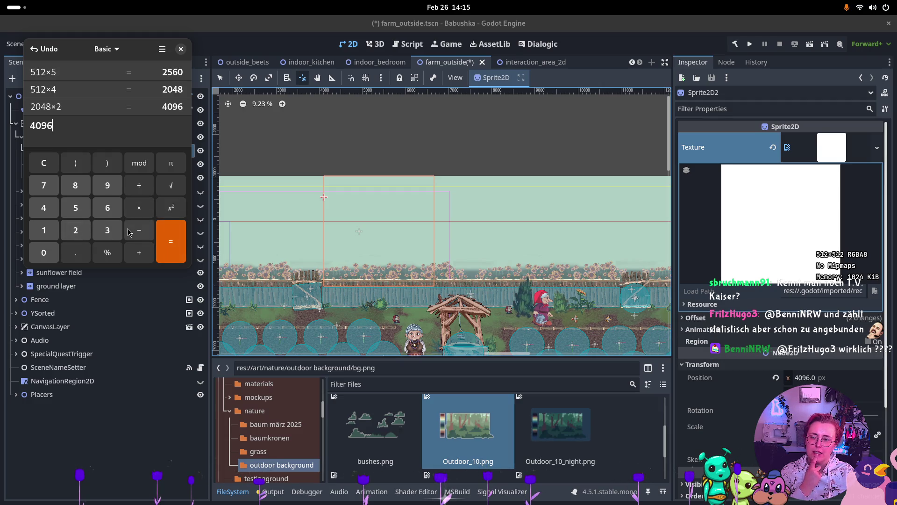
- Compute 512 × 5 × 2 = 5120 and start editing Sprite2D2's Position x in Godot
left_click(76, 208)
left_click(43, 230)
left_click(75, 230)
left_click(140, 208)
left_click(75, 208)
left_click(140, 208)
left_click(75, 230)
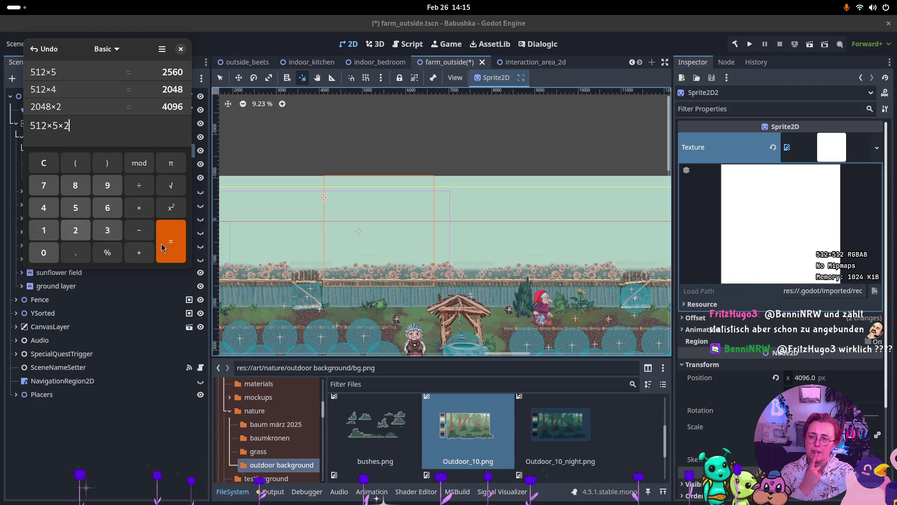
left_click(171, 245)
left_click(816, 377)
- Set Sprite2D2's Position x to 5120, recheck Sprite2D3 and Sprite2D4, then open the window overview
type("5120")
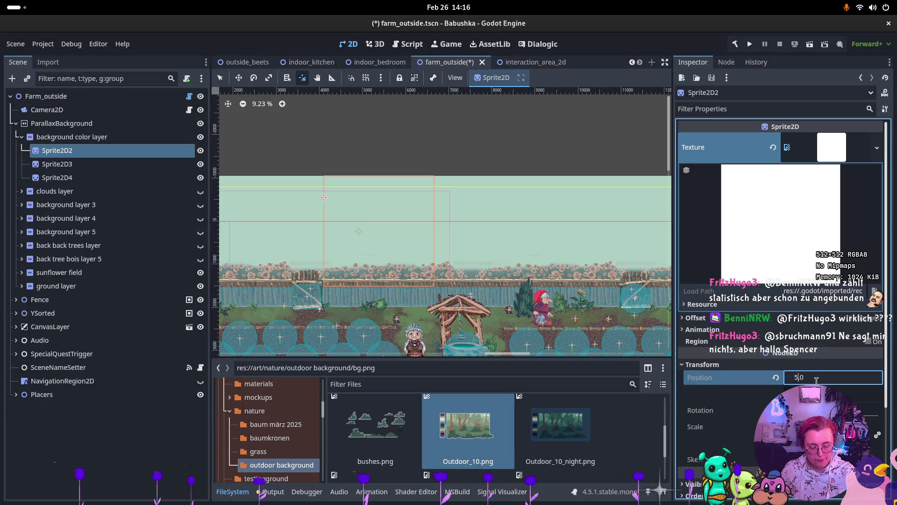
key("Return")
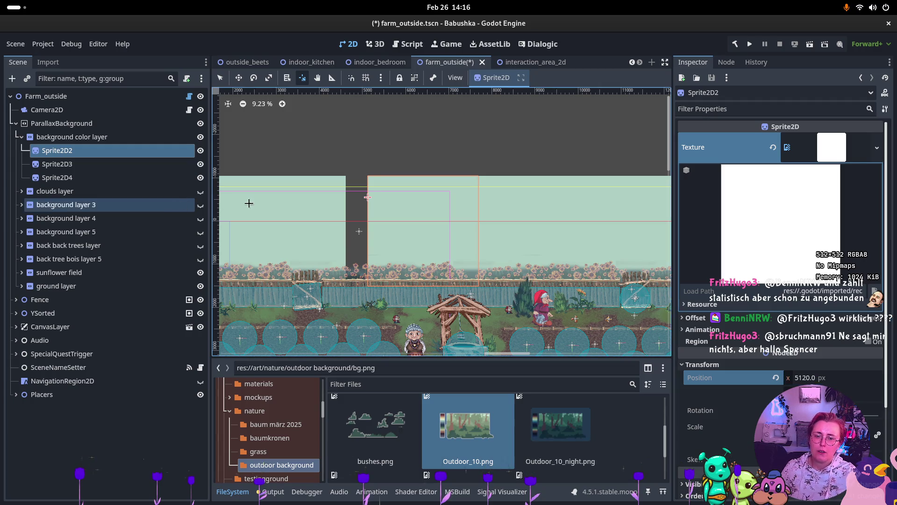
left_click(106, 177)
left_click(106, 164)
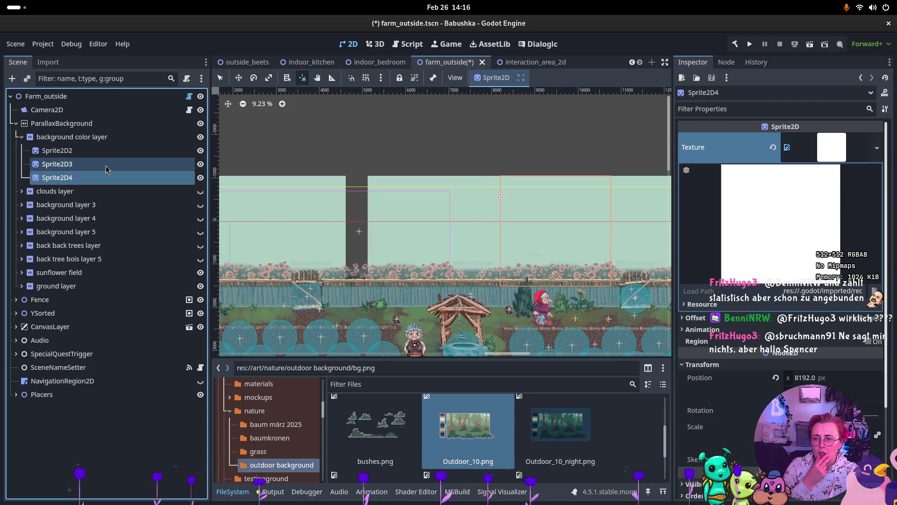
key("shift+Up")
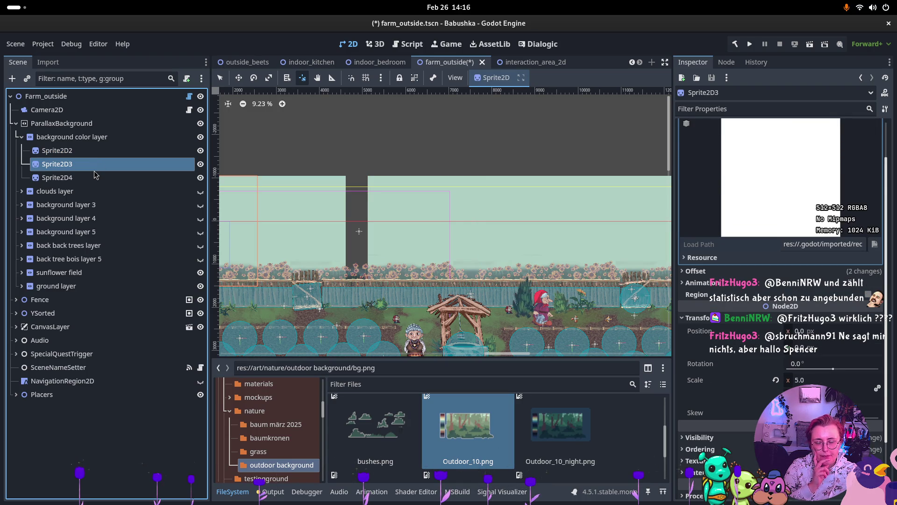
left_click(92, 179)
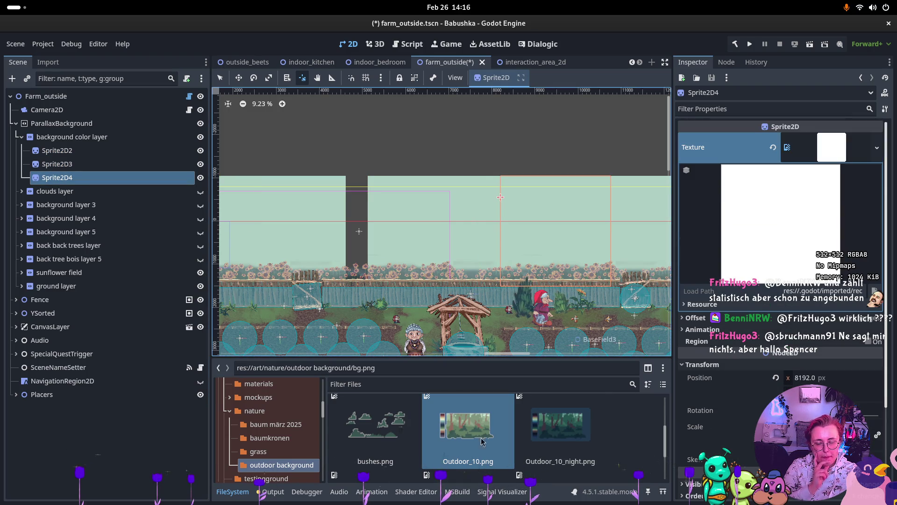
key("super")
key("super")
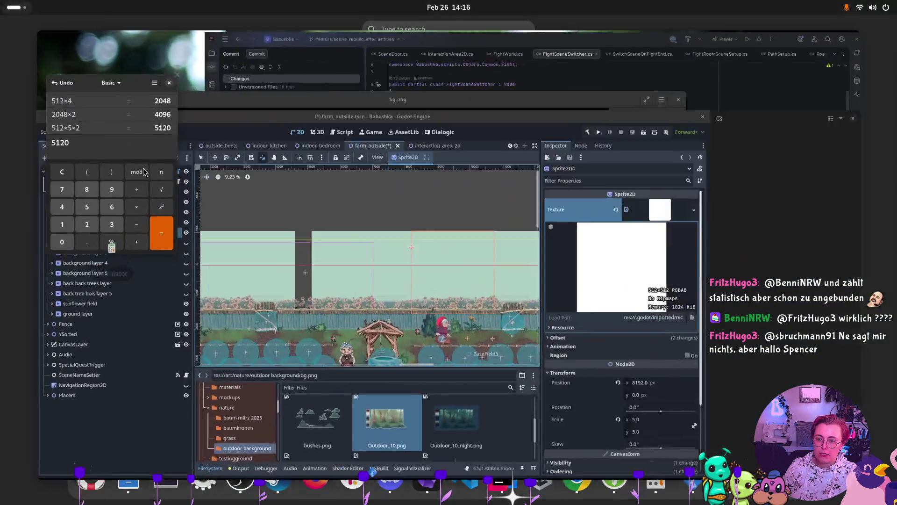
- Evaluate 512 × 5 × 2 × 2 = 10240 in Calculator
double_click(59, 124)
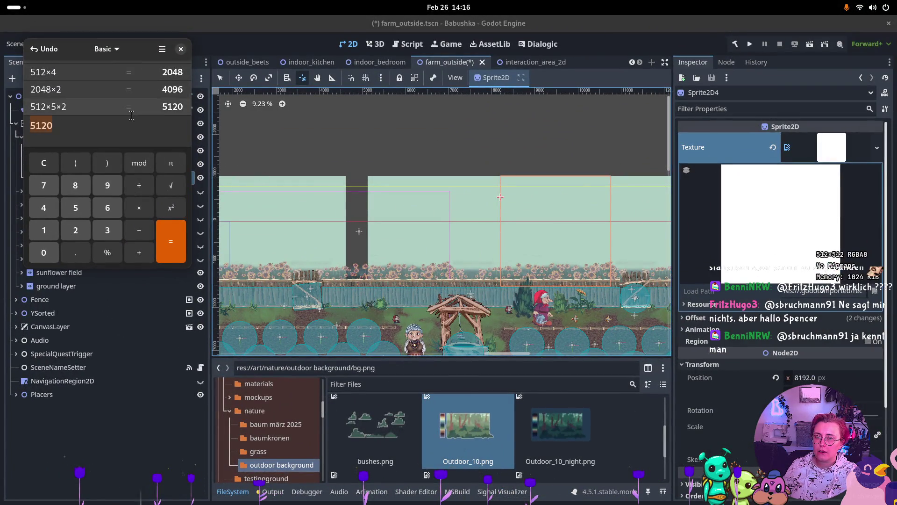
type("512")
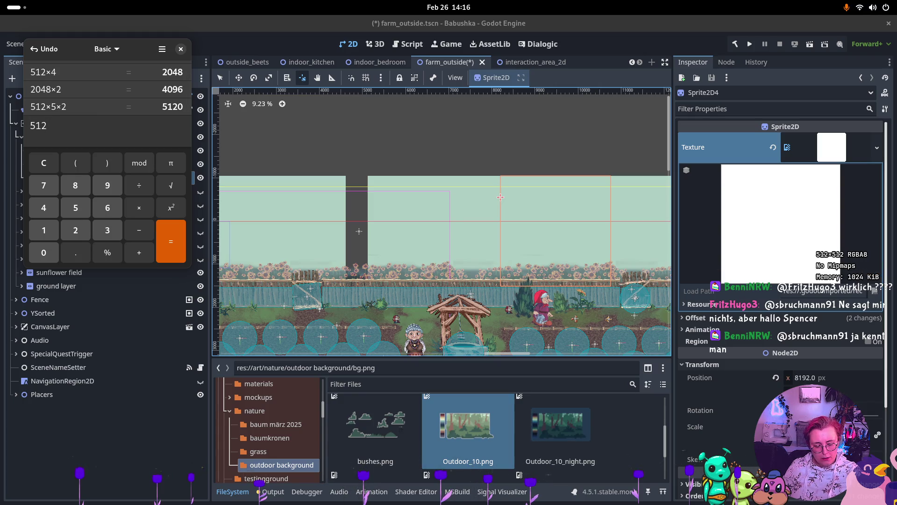
type("×5")
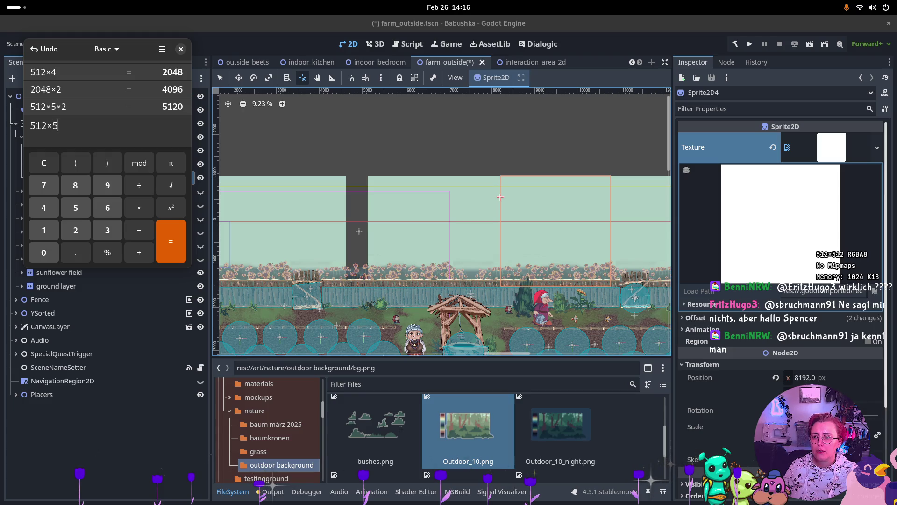
type("*")
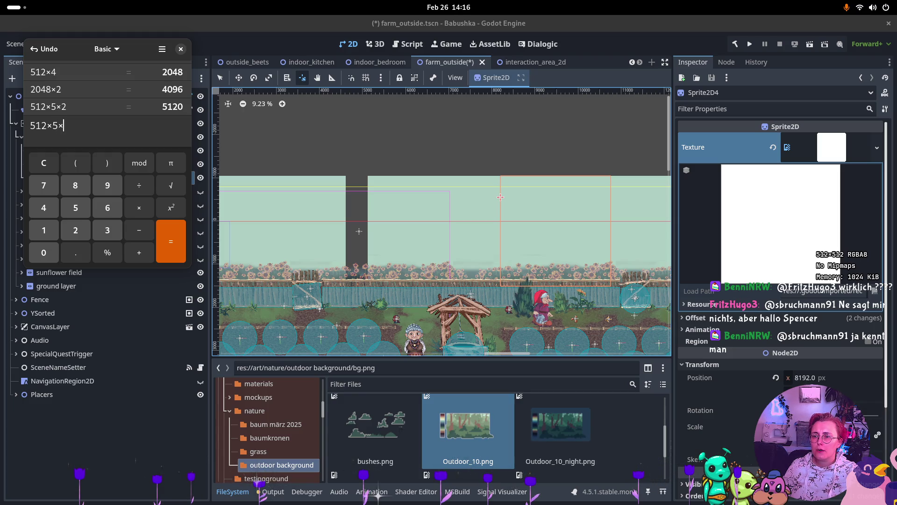
type("2")
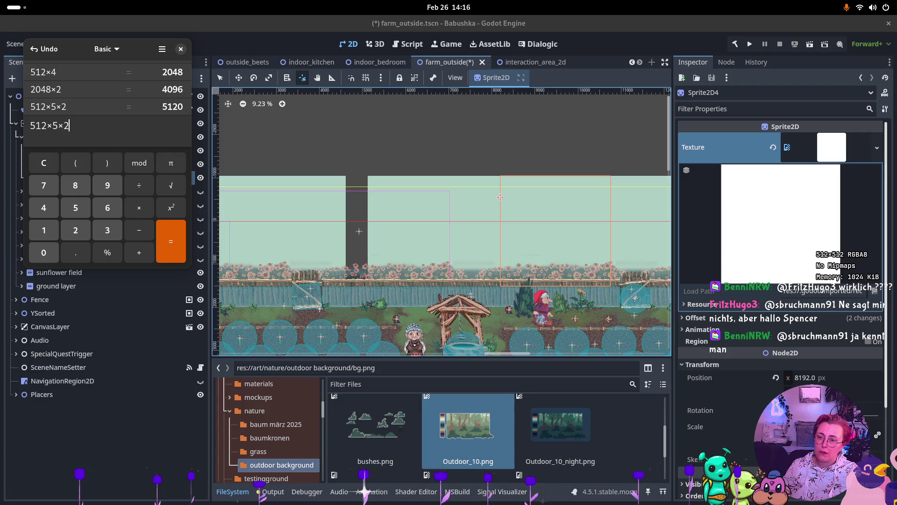
type("*2")
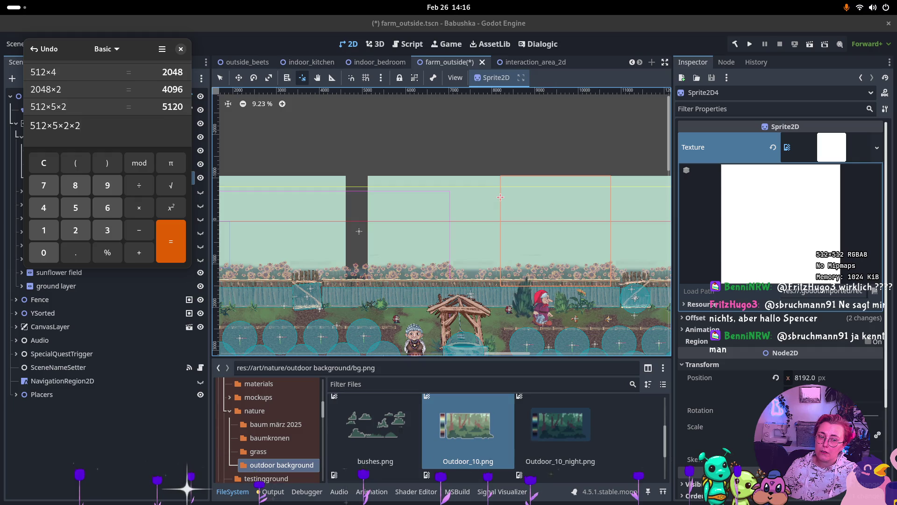
key("Return")
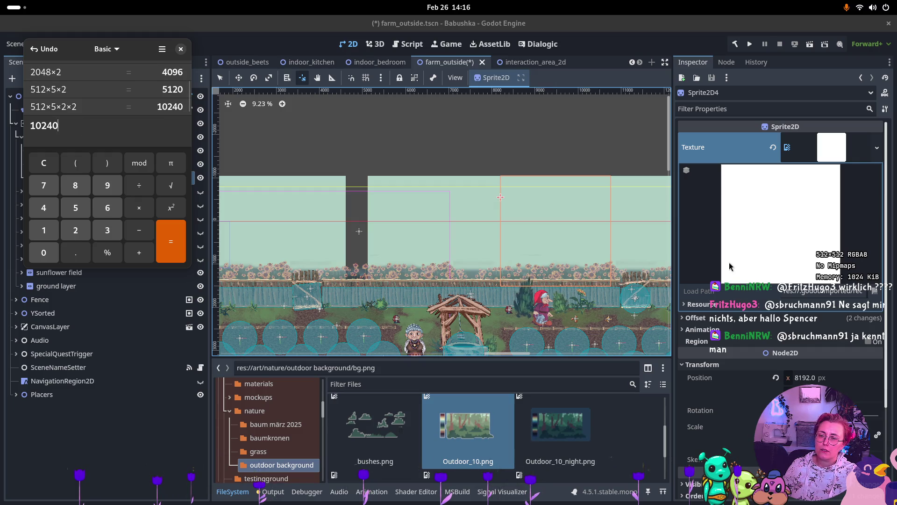
- Enter 10240 as Sprite2D4's Transform Position x
left_click(796, 378)
type("10")
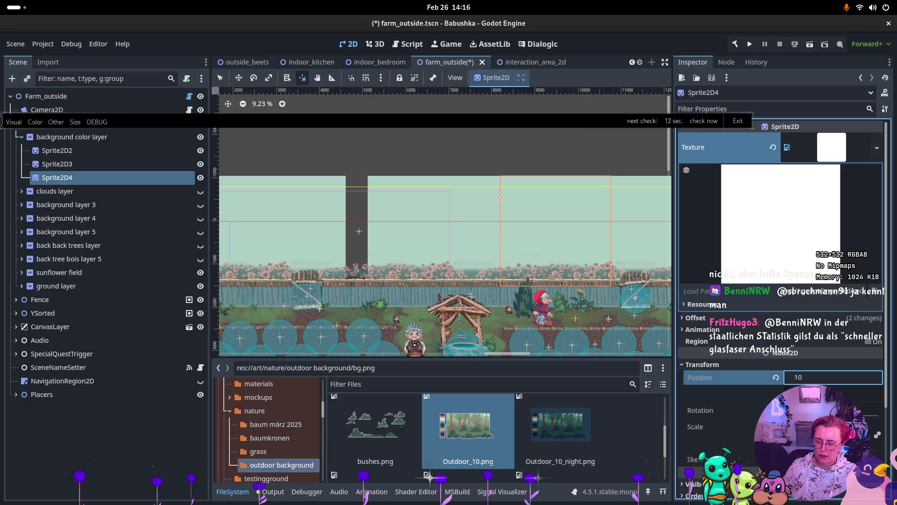
key("super")
left_click(128, 206)
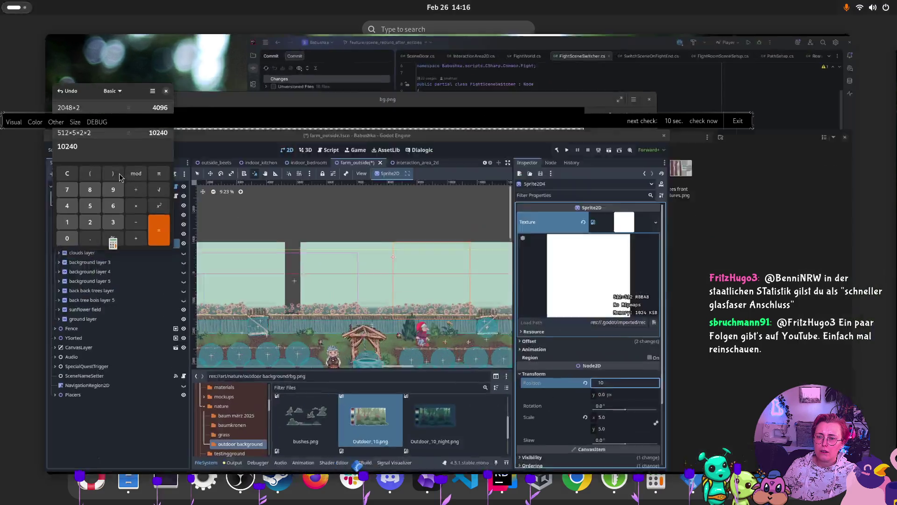
left_click(835, 377)
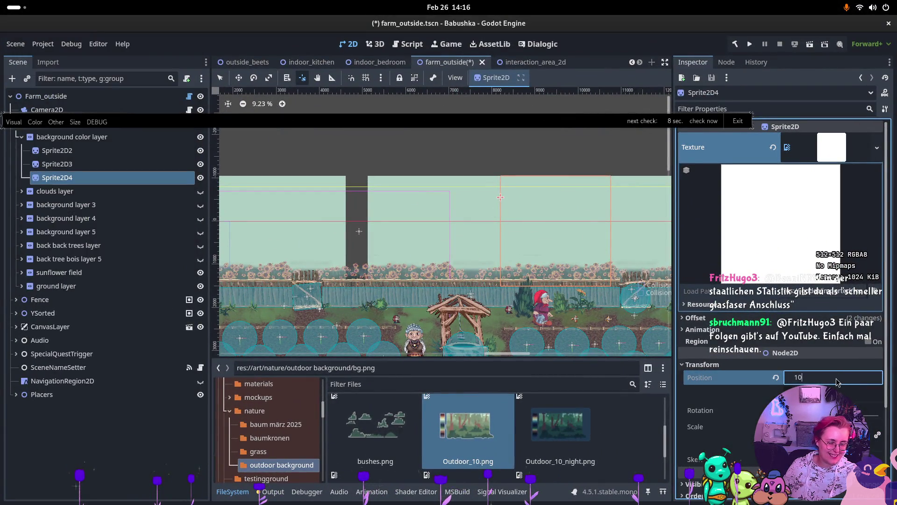
type("240")
key("Return")
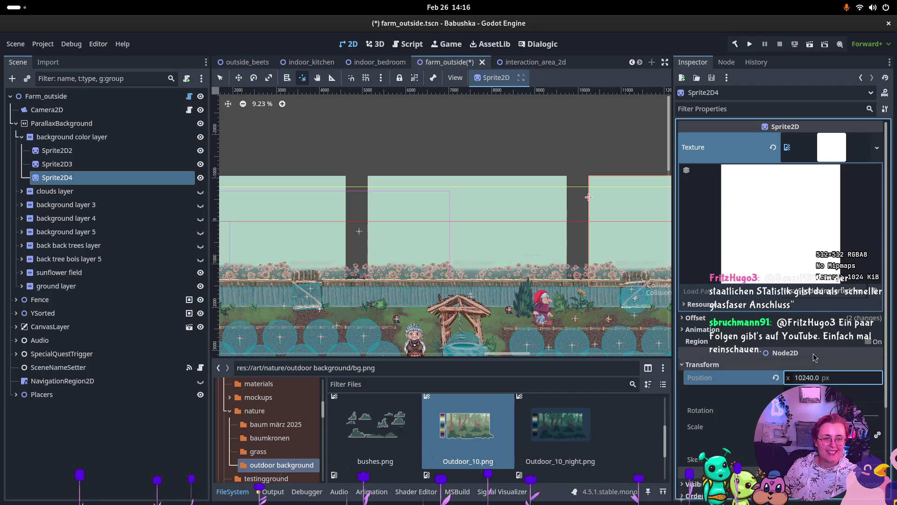
- Compare Sprite2D2 and Sprite2D3 Offset settings, recheck Sprite2D4, then select ParallaxBackground
scroll(507, 197, "down", 3)
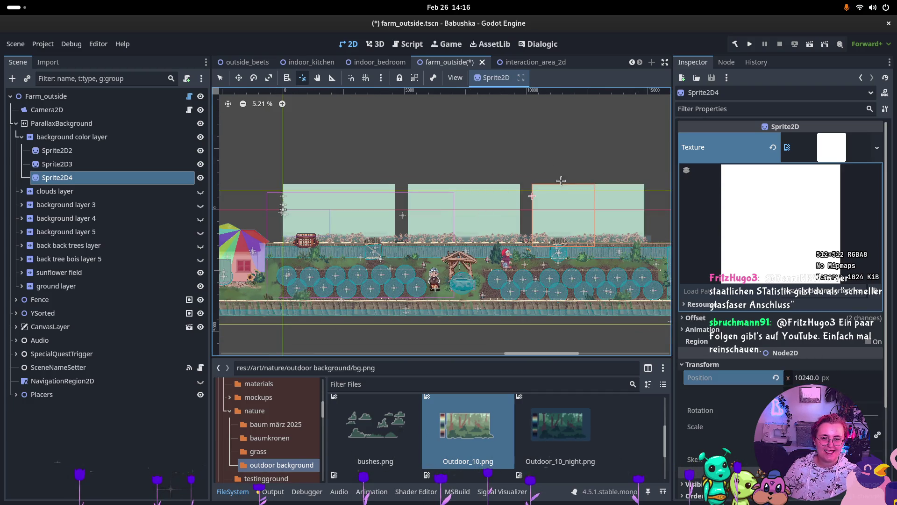
scroll(545, 187, "up", 3)
left_click(83, 150)
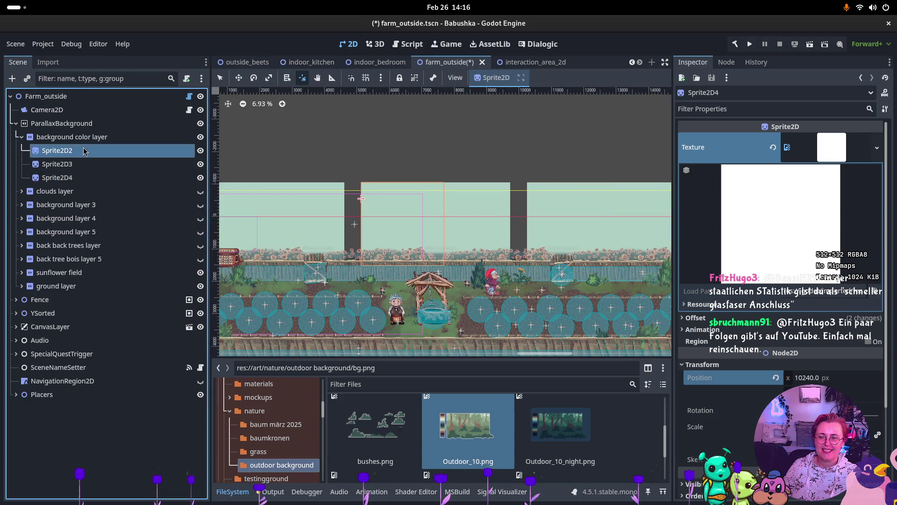
left_click(85, 161)
left_click(84, 151)
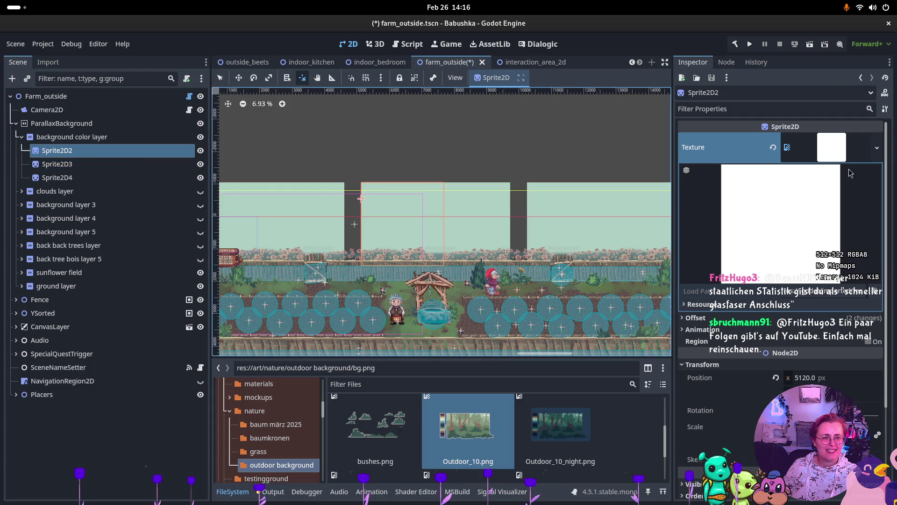
left_click(693, 318)
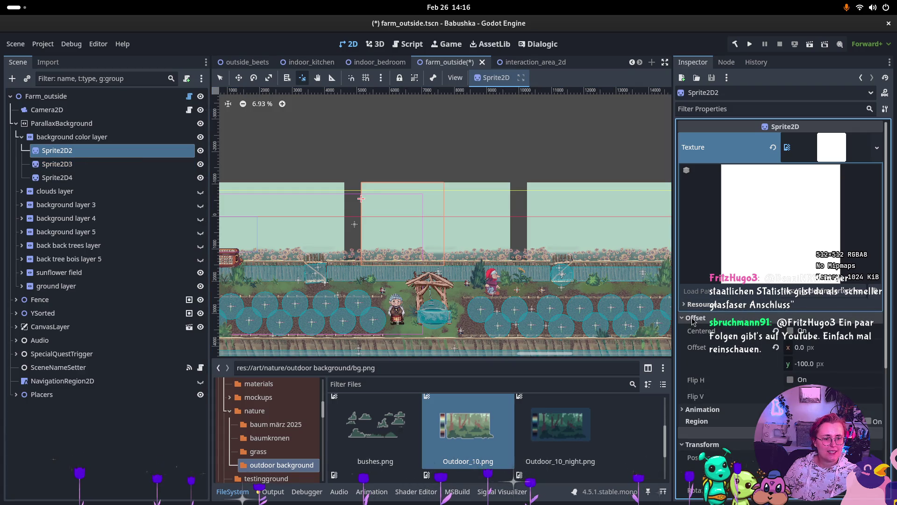
left_click(77, 164)
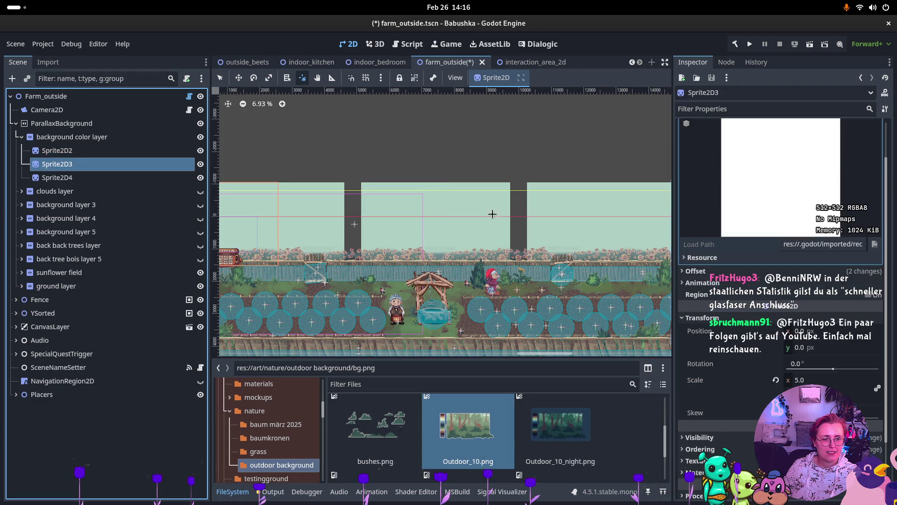
left_click(709, 275)
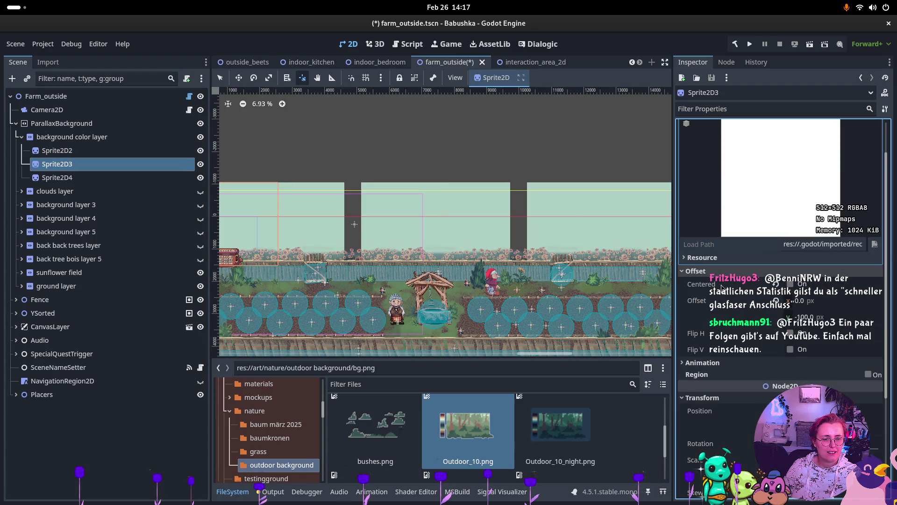
left_click(125, 180)
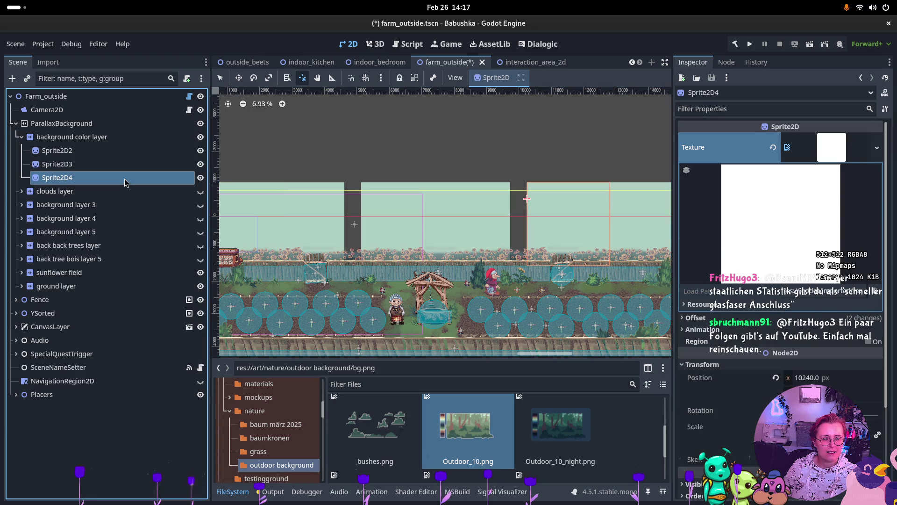
left_click(112, 152)
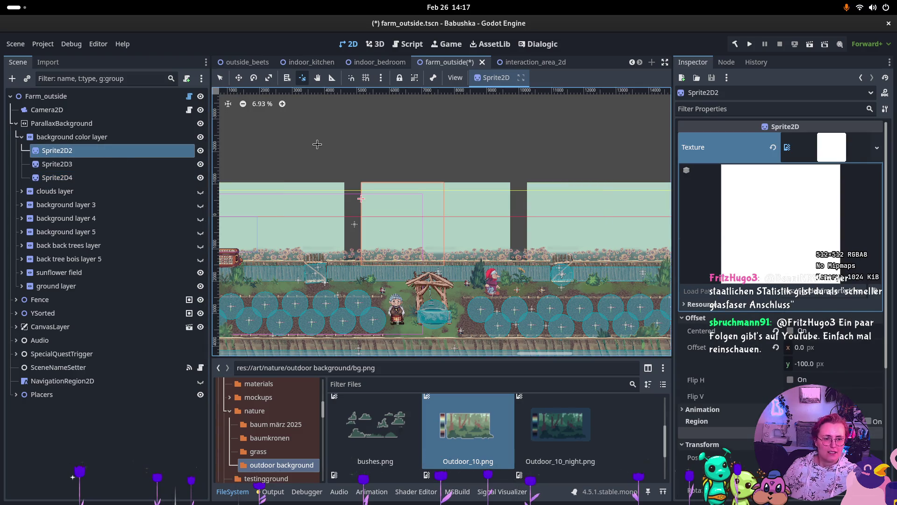
left_click(59, 125)
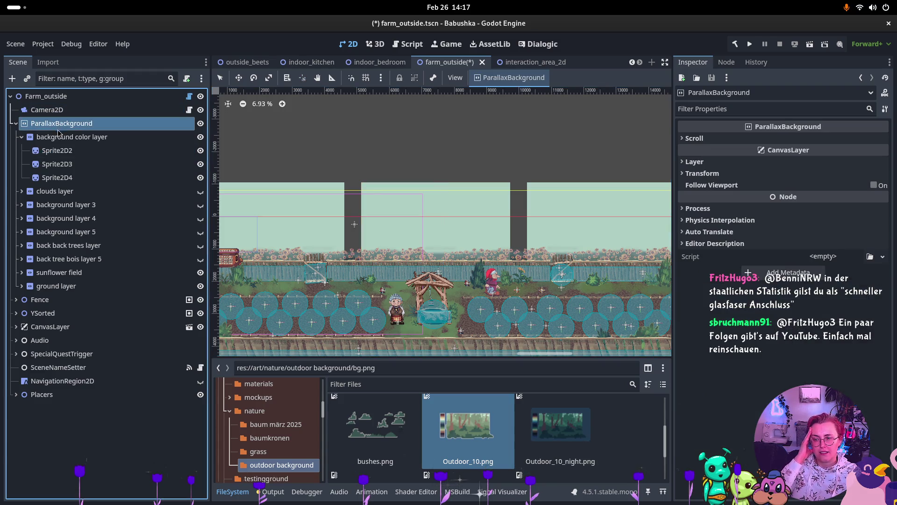
- Set the background color layer's Mirroring x to 2560, computed as 512×5 in Calculator
left_click(89, 137)
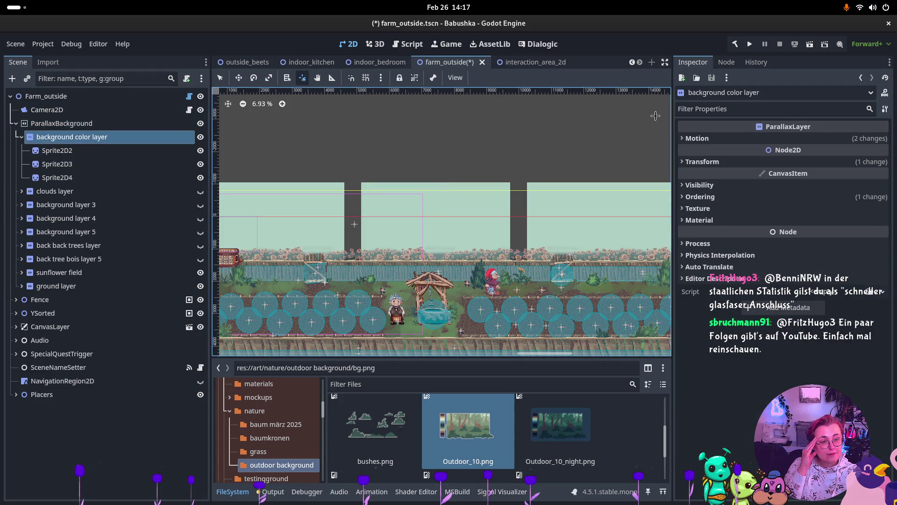
left_click(697, 138)
left_click(816, 217)
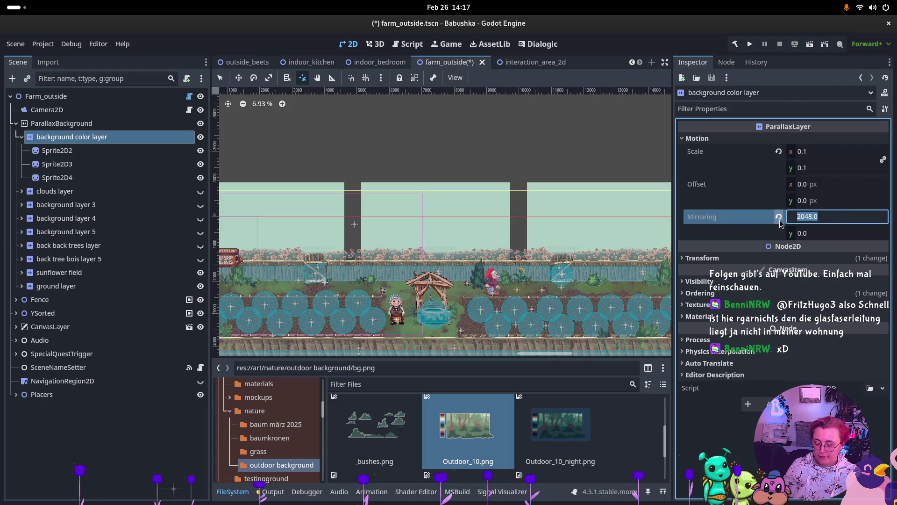
key("super")
key("super")
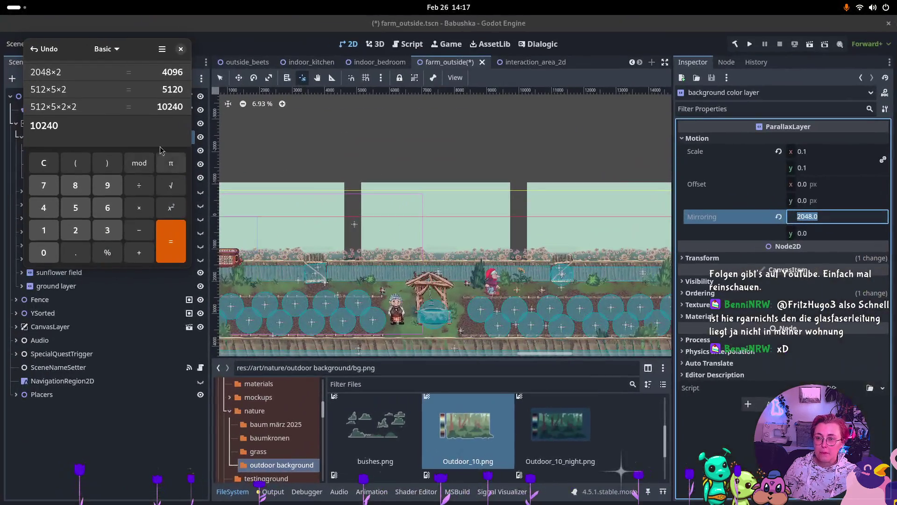
type("5")
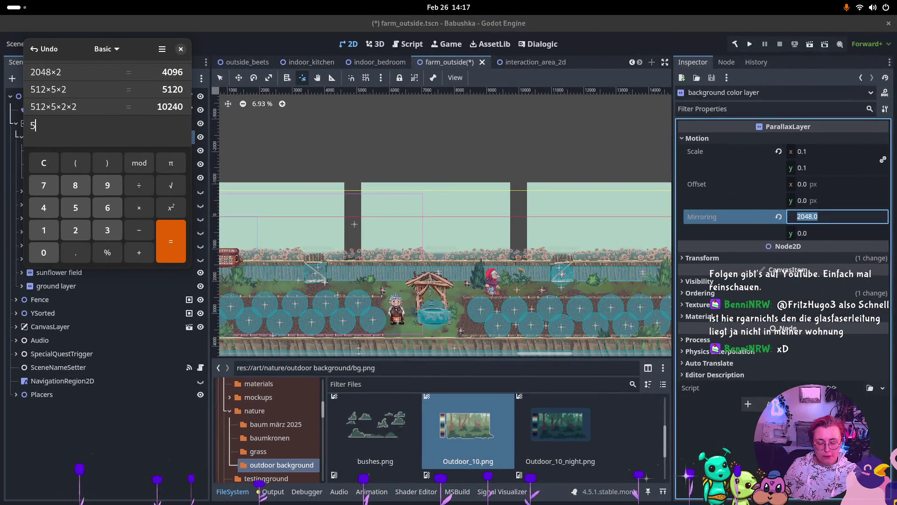
type("12*5")
key("Return")
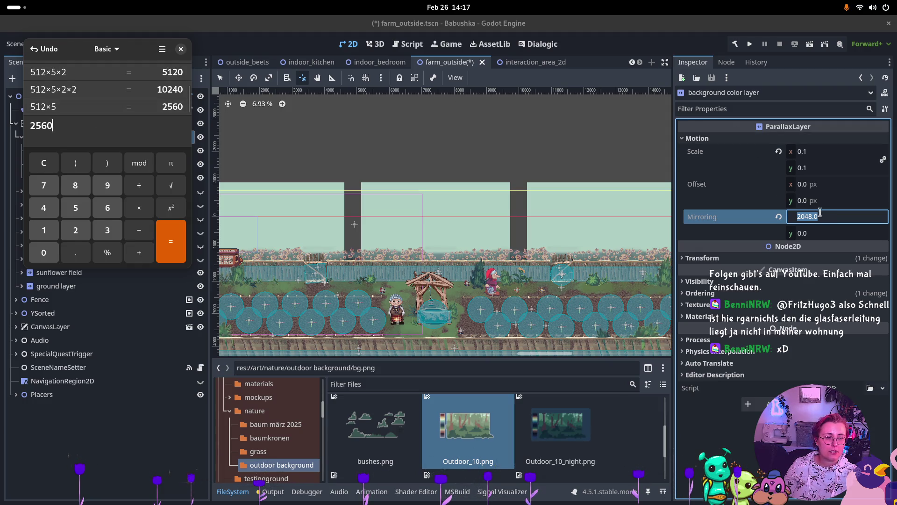
key("alt+Tab")
type("2")
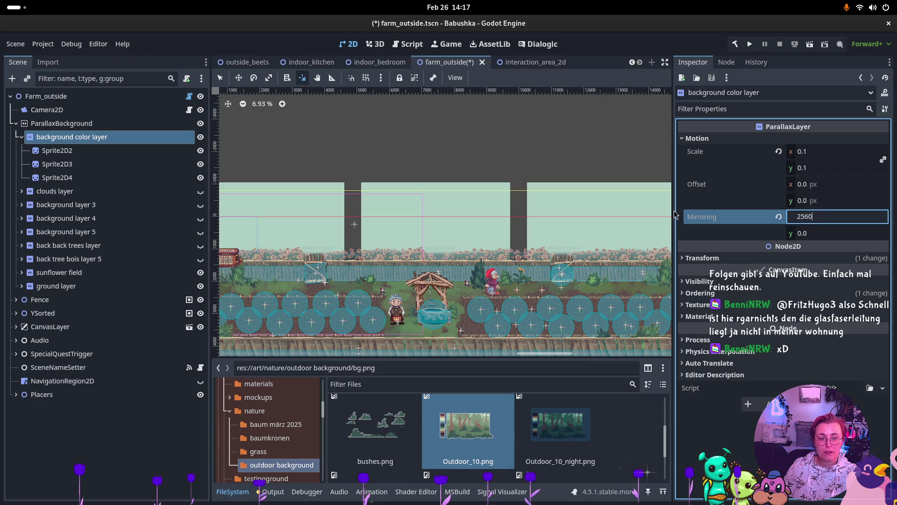
key("Return")
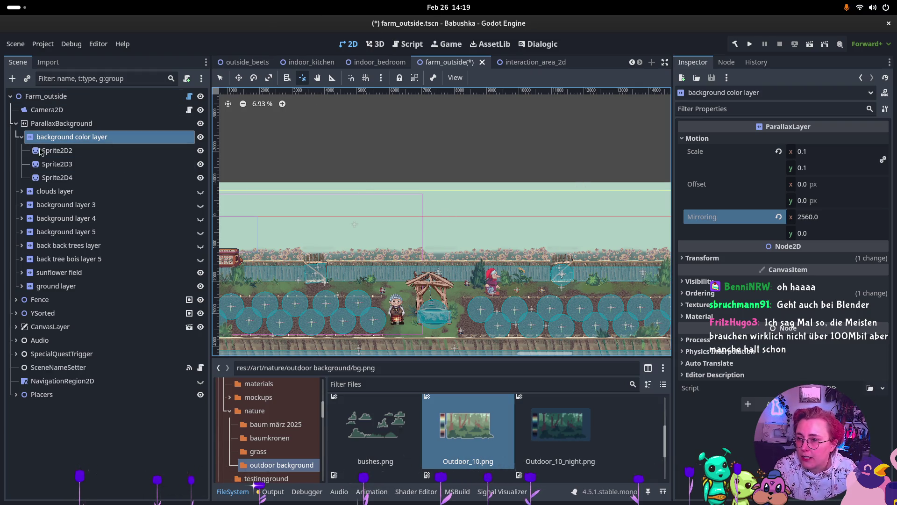
- Collapse the background color layer and expand clouds layer to list cloud, cloud2, cloud3 and cloud4
left_click(21, 137)
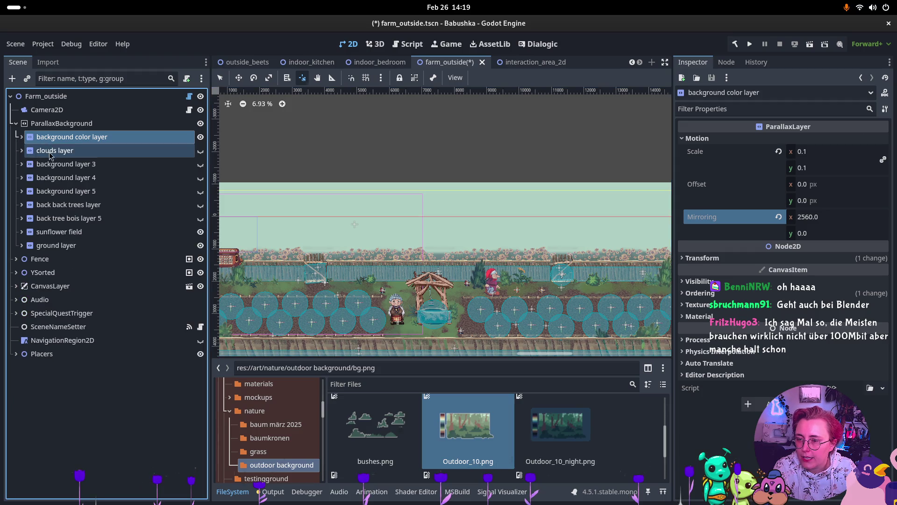
left_click(52, 151)
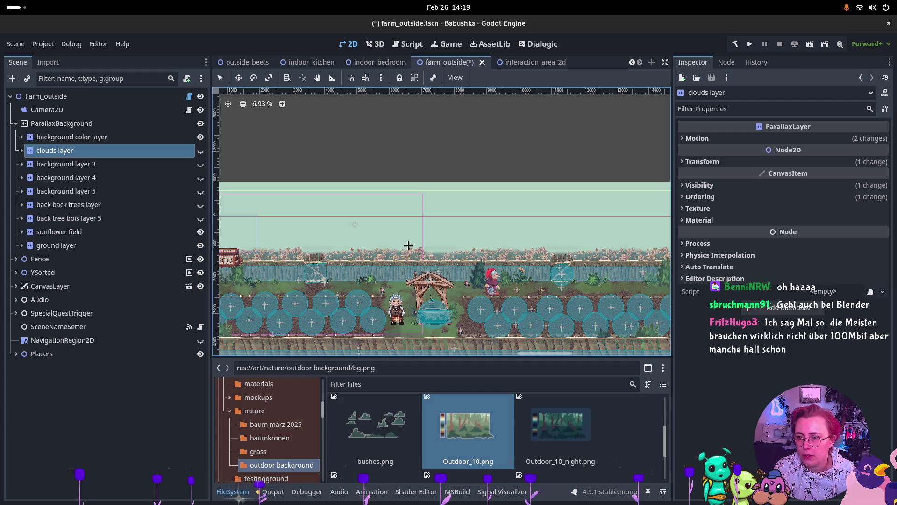
left_click(22, 151)
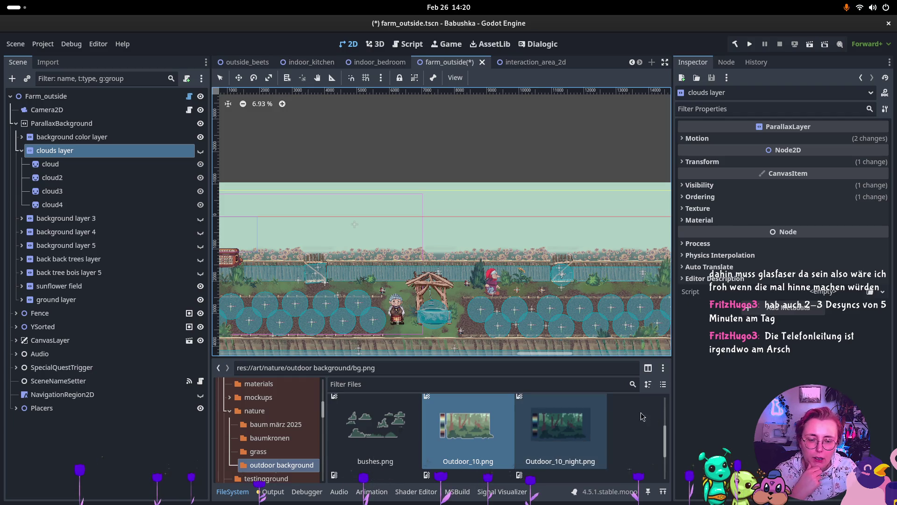
left_click(63, 167)
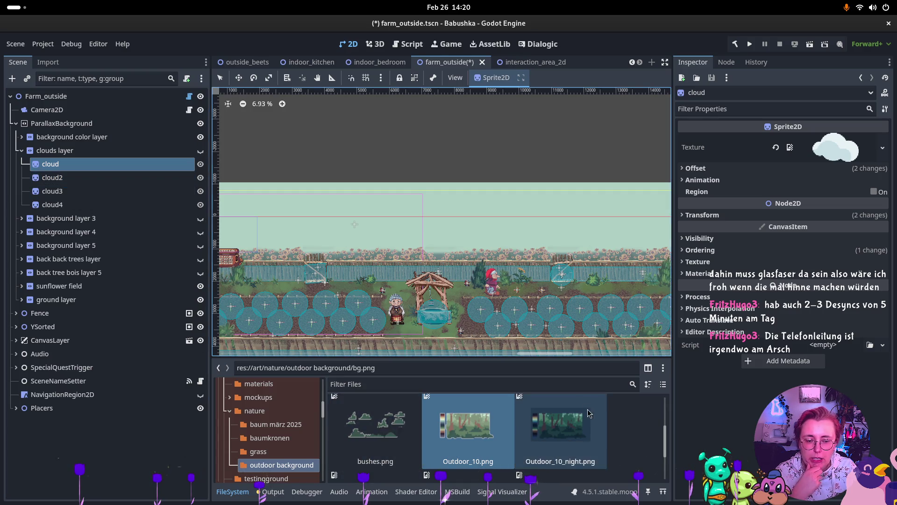
- Look through the four cloud sprites, then unhide clouds layer with its eye icon
scroll(495, 408, "down", 1)
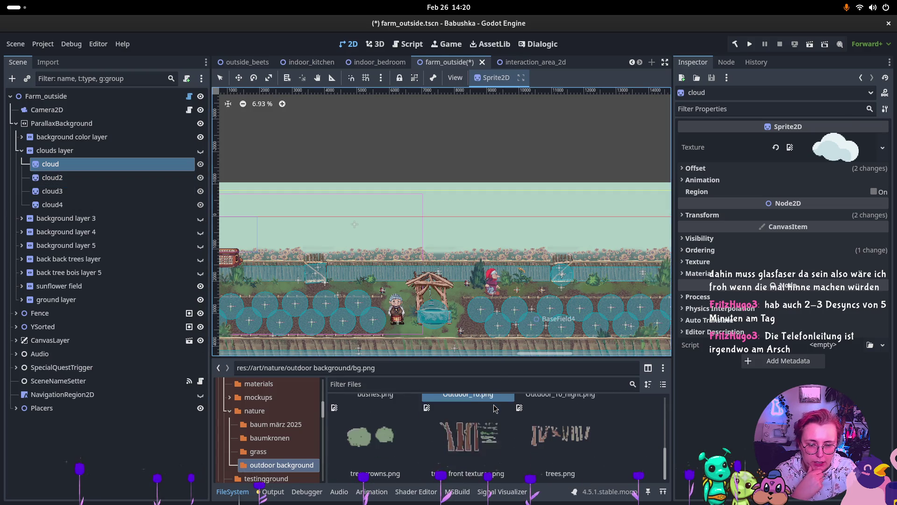
scroll(496, 411, "down", 1)
scroll(566, 449, "up", 4)
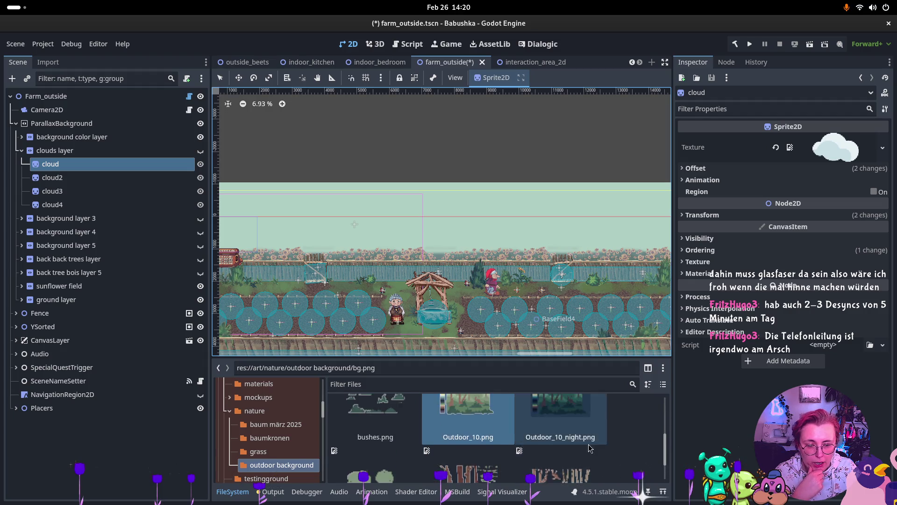
mouse_move(578, 410)
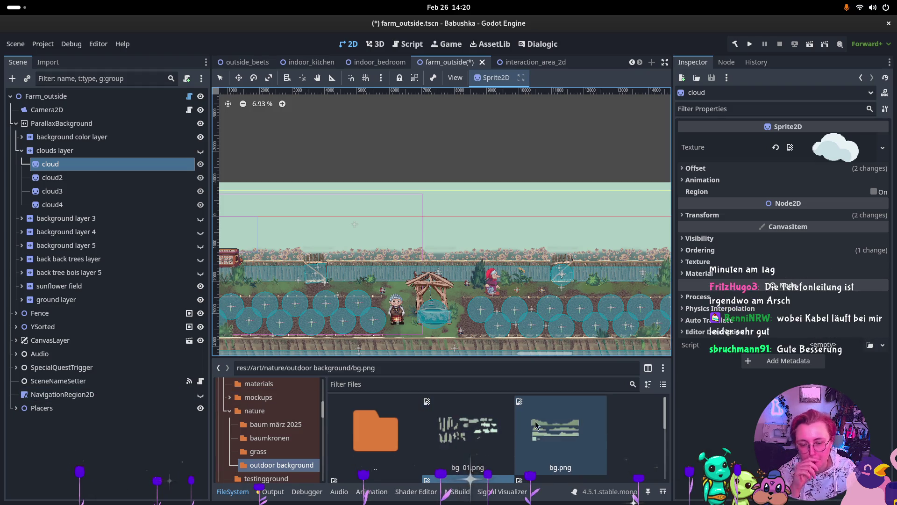
left_click(65, 180)
left_click(70, 196)
left_click(70, 204)
left_click(84, 165)
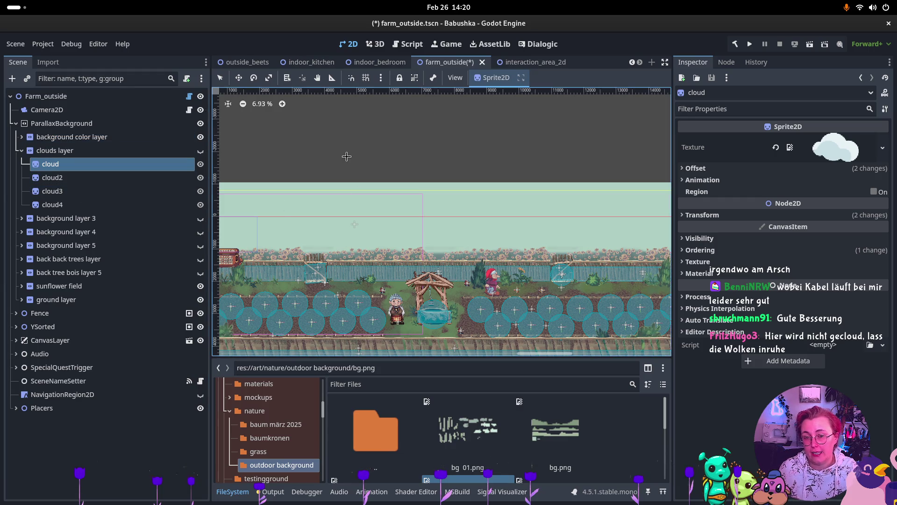
left_click(200, 150)
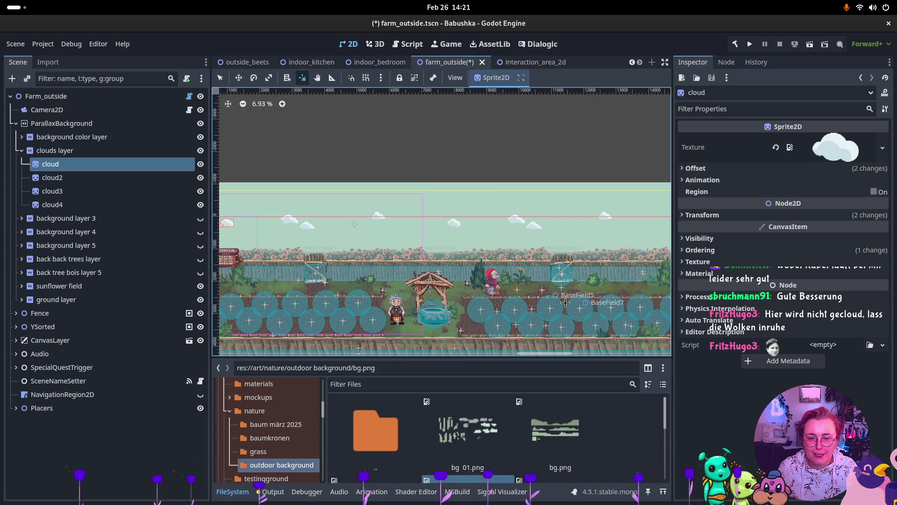
- Give all four cloud sprites bg_01.png and crop the first to the top-left cloud (868.868×350.889)
left_click(130, 204, "shift")
mouse_move(511, 458)
left_mouse_down()
mouse_move(560, 210)
mouse_move(864, 148)
left_mouse_up()
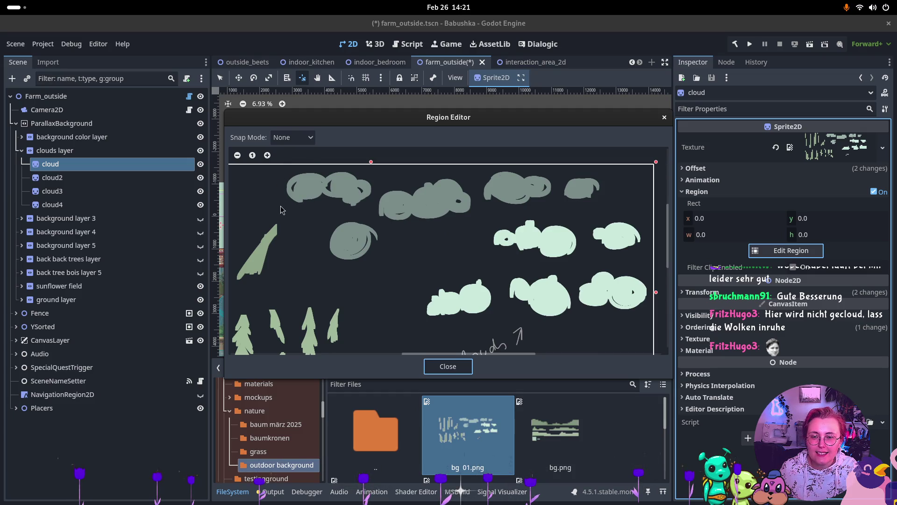
mouse_move(277, 167)
left_mouse_down()
mouse_move(347, 211)
mouse_move(378, 213)
left_mouse_up()
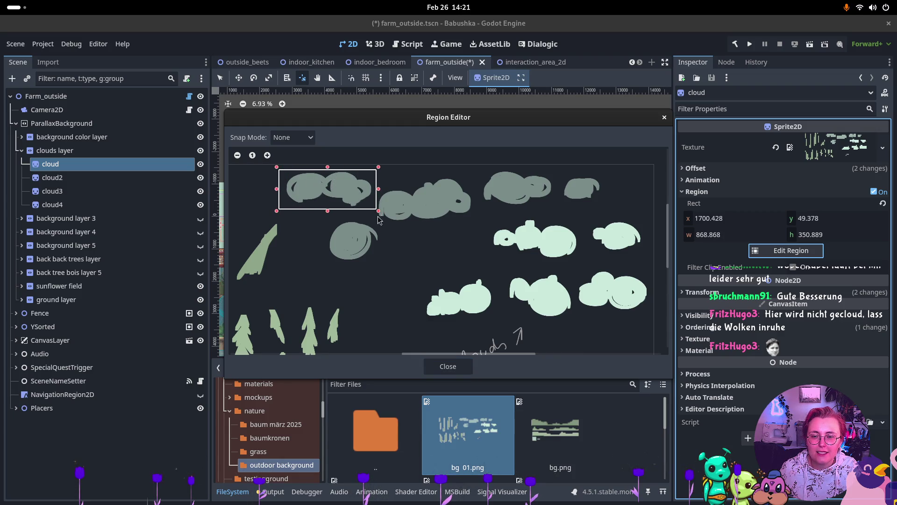
left_click(444, 367)
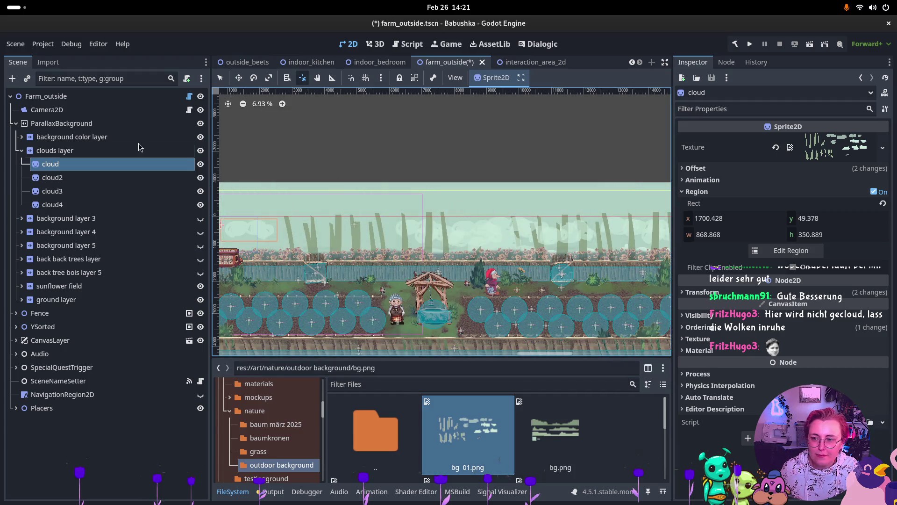
left_click(110, 182)
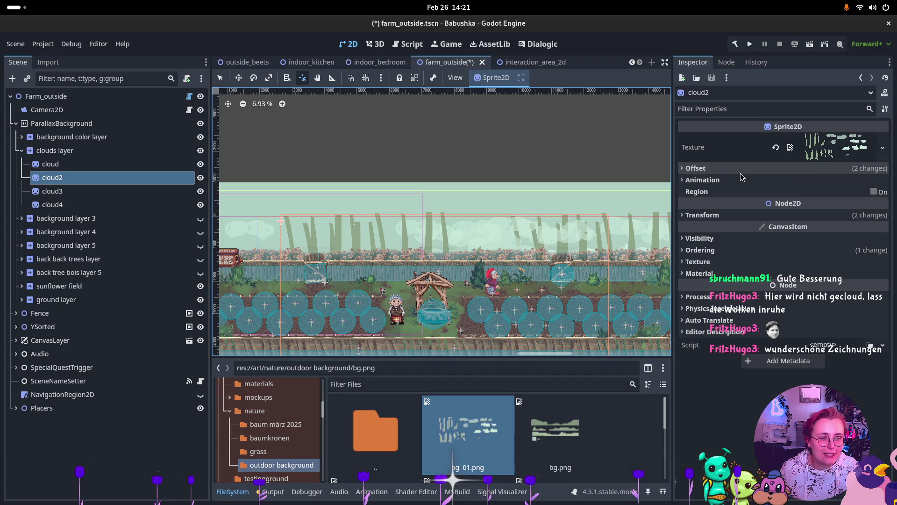
- Enable Region on cloud2 and crop it to the second top-row cloud, 873.045×430.257
left_click(700, 169)
left_click(700, 170)
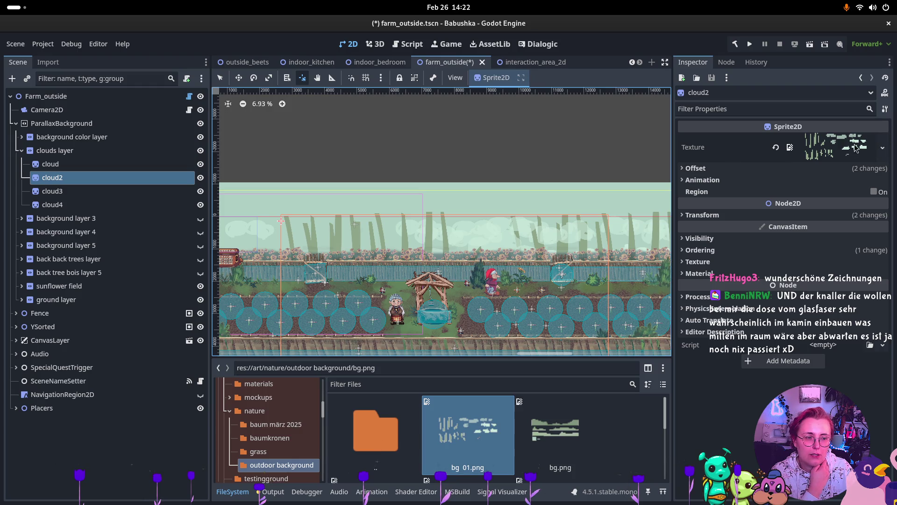
left_click(873, 191)
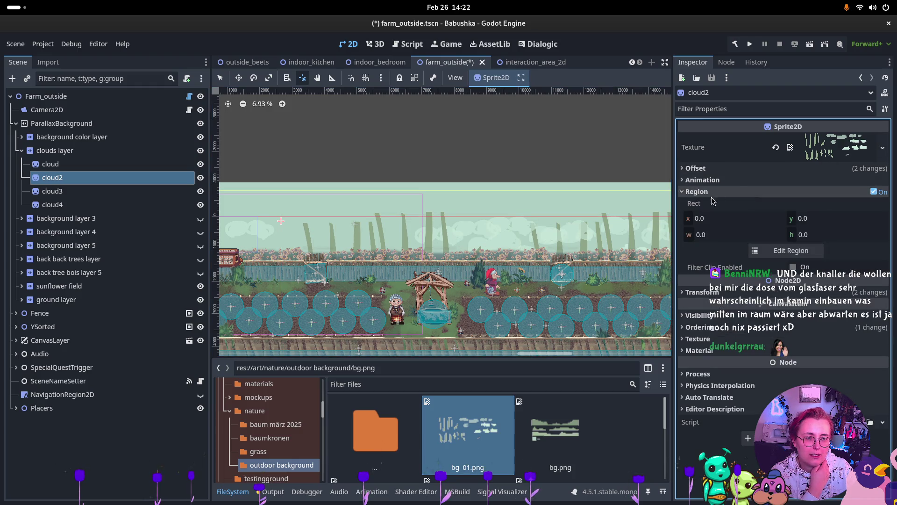
left_click(779, 252)
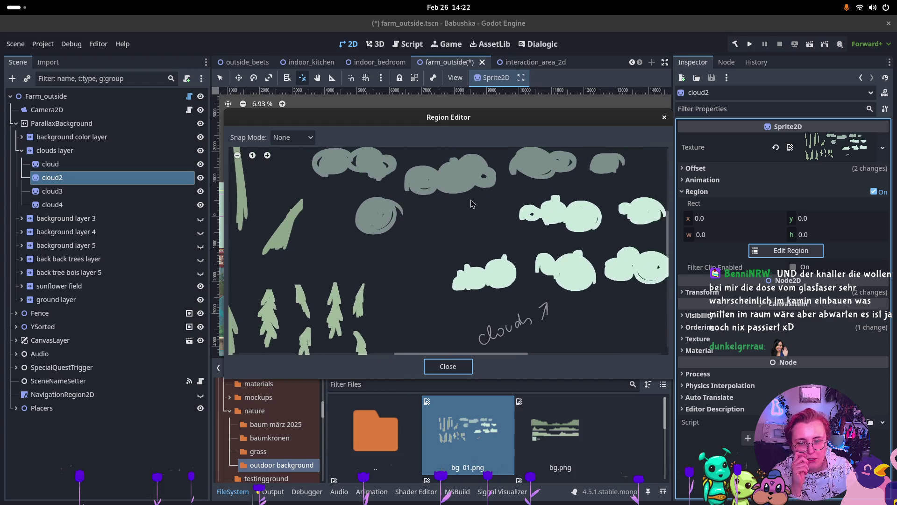
left_click_drag(472, 203, 452, 233)
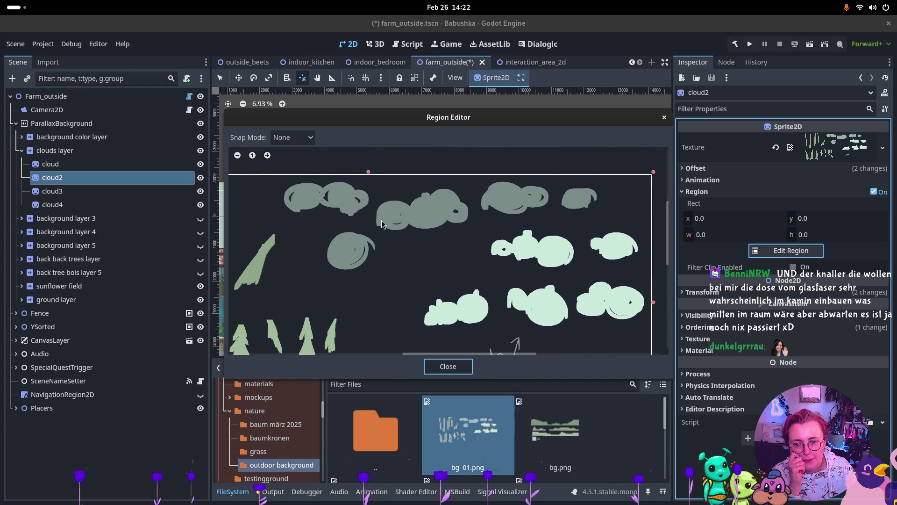
mouse_move(373, 184)
left_mouse_down()
mouse_move(477, 244)
mouse_move(473, 236)
left_mouse_up()
left_click_drag(473, 182, 472, 187)
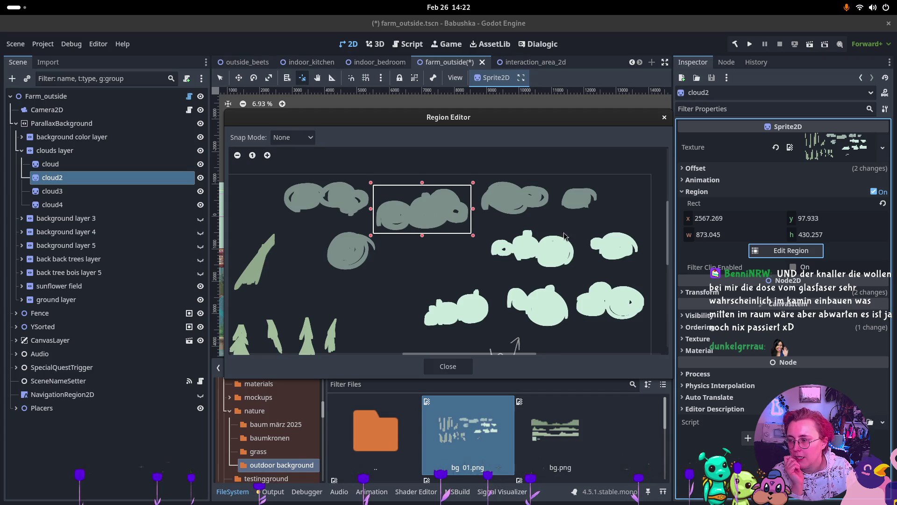
left_click(448, 366)
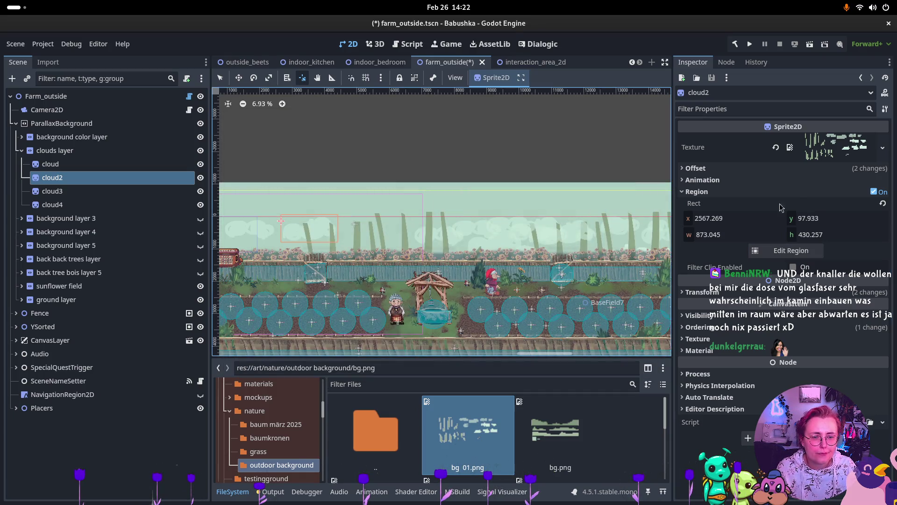
key("Down")
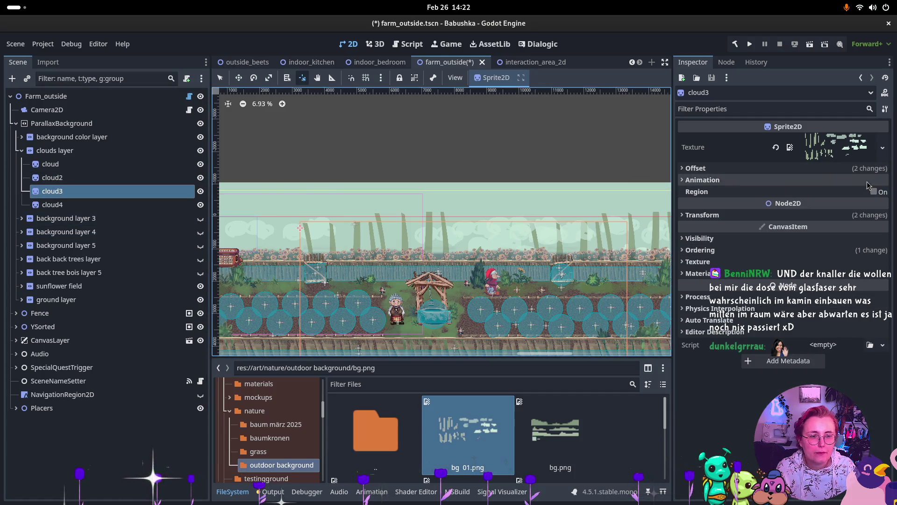
- Enable Region on cloud3 and crop it to the third top-row cloud, 685.069×359.244
left_click(874, 192)
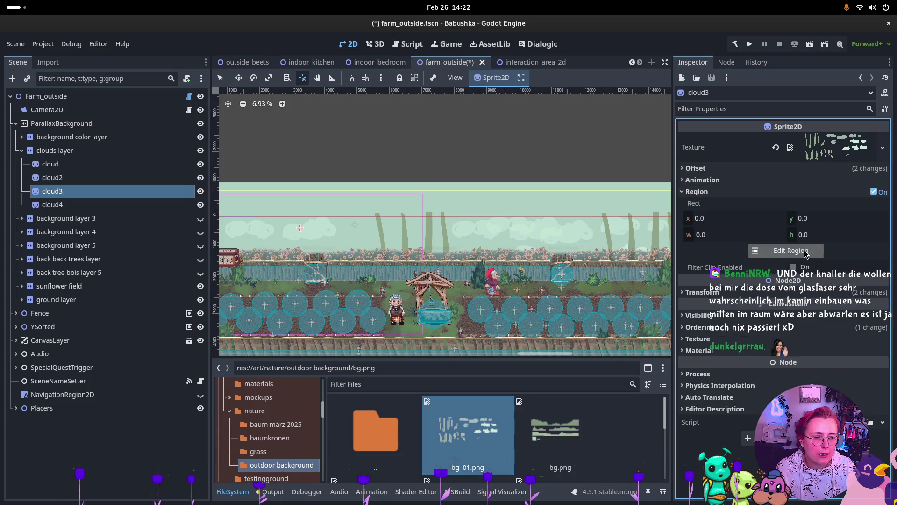
left_click(804, 251)
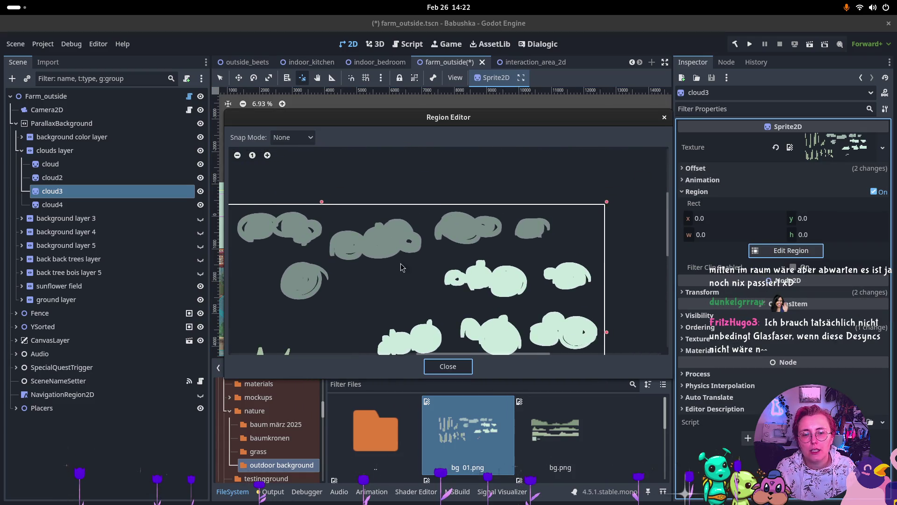
left_click(430, 207)
mouse_move(437, 211)
left_mouse_down()
mouse_move(517, 255)
mouse_move(508, 251)
left_mouse_up()
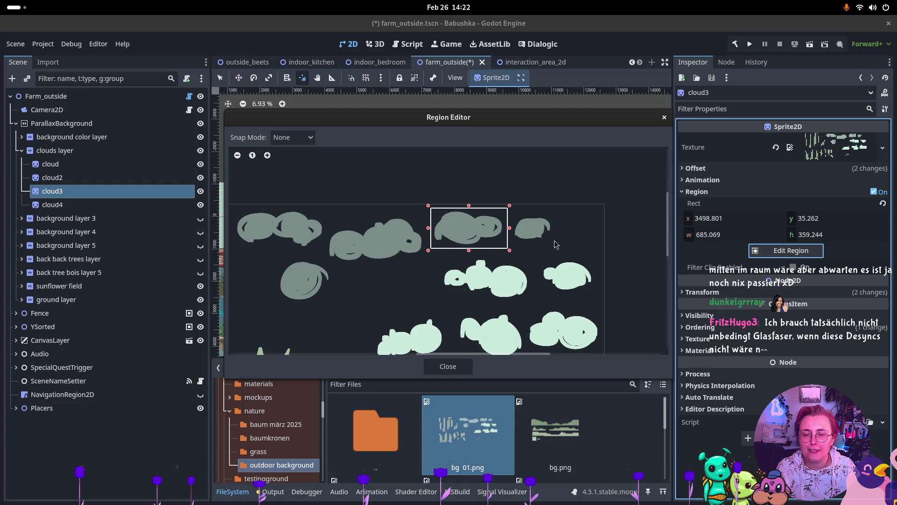
left_click(451, 367)
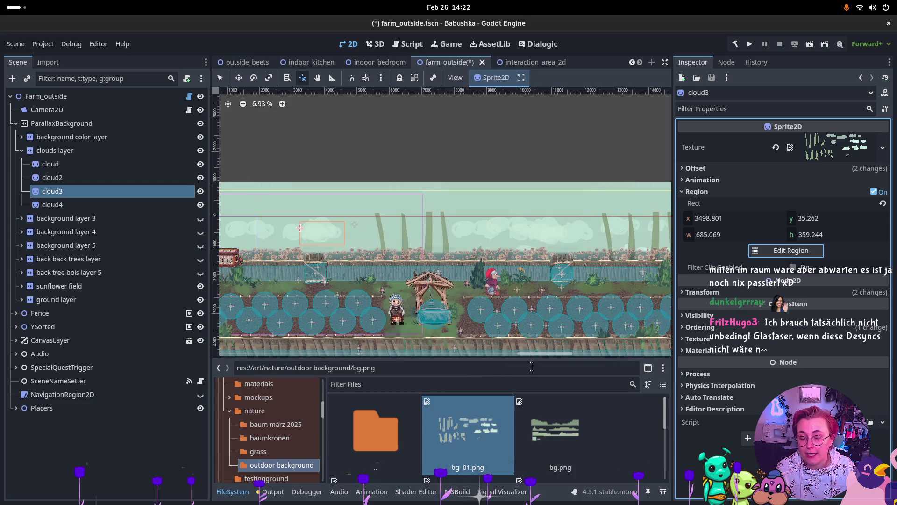
left_click(120, 206)
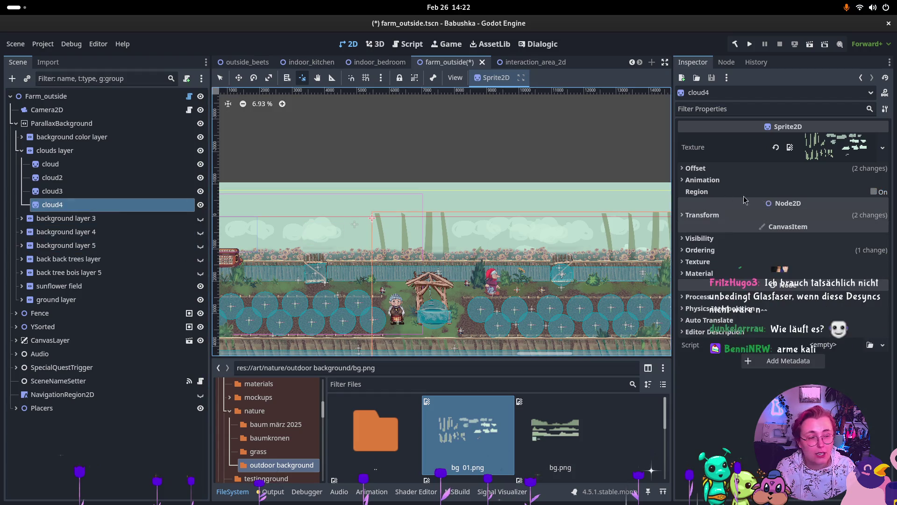
- Enable Region on cloud4, cropping it to the small 399.437×285.312 cloud, and review Visibility and Ordering
left_click(872, 192)
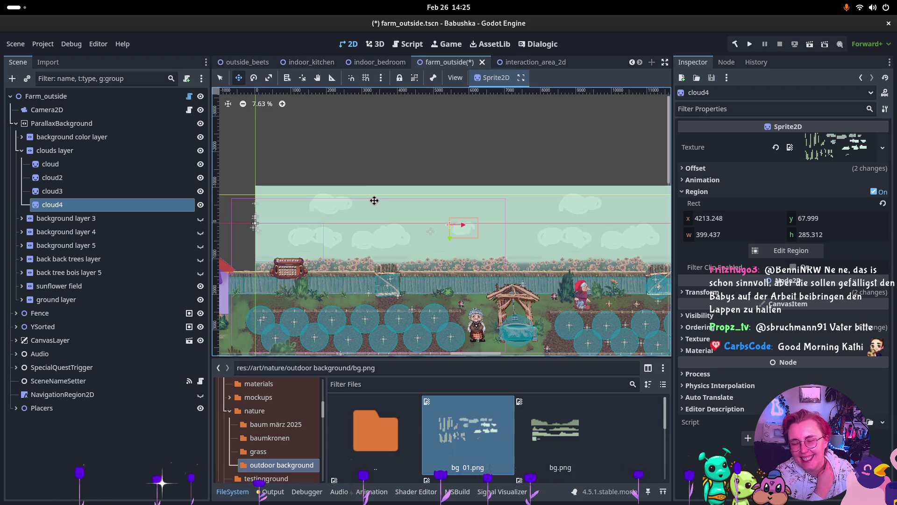
scroll(381, 303, "right", 5)
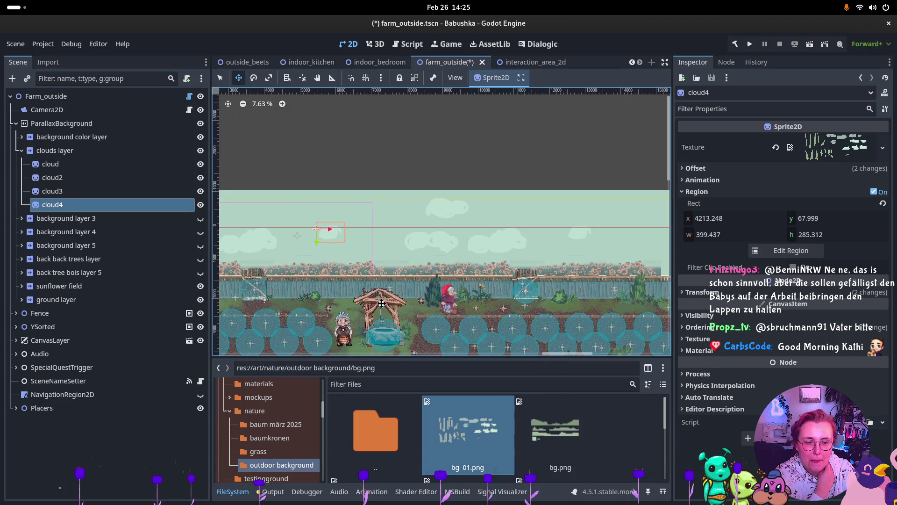
scroll(434, 254, "right", 2)
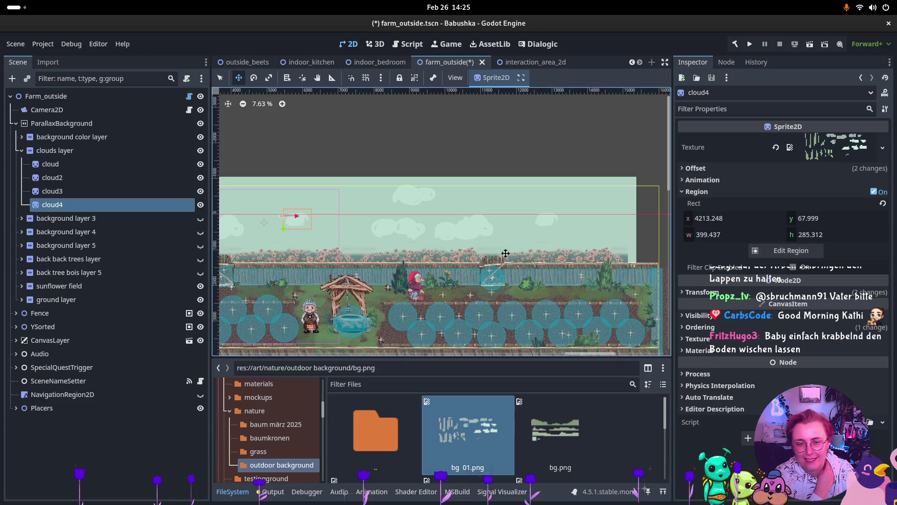
left_click(716, 303)
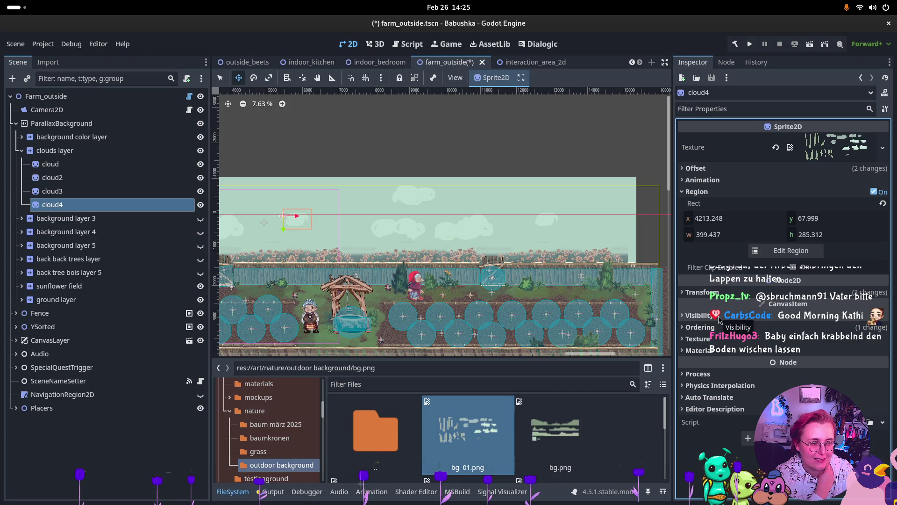
left_click(719, 316)
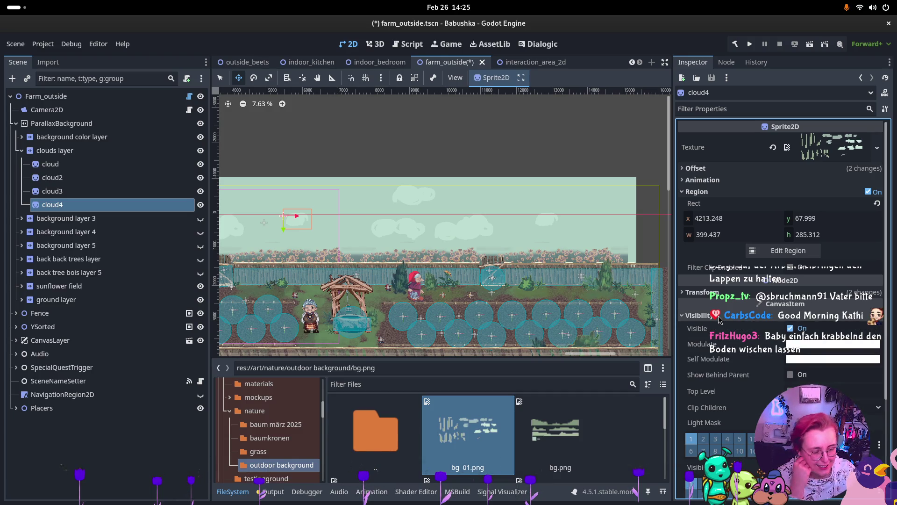
left_click(701, 316)
left_click(706, 328)
left_click(706, 328)
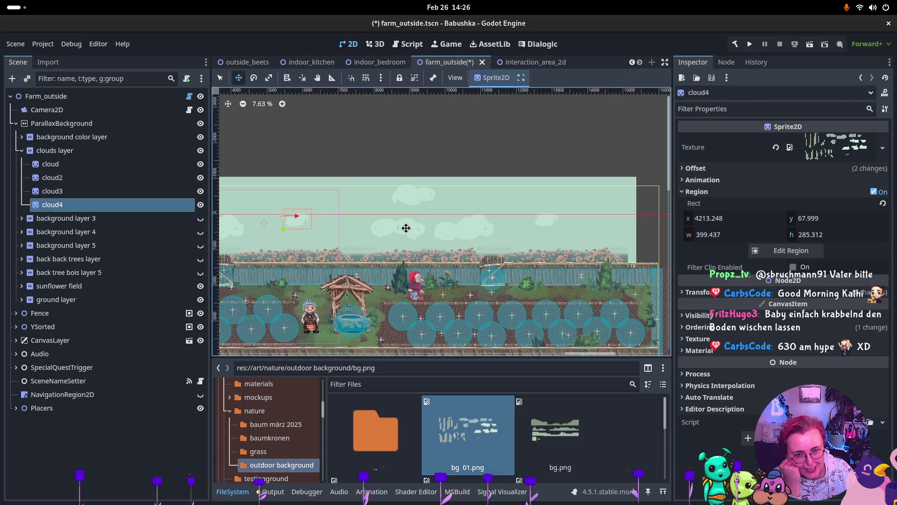
scroll(428, 243, "left", 2)
scroll(428, 244, "left", 10)
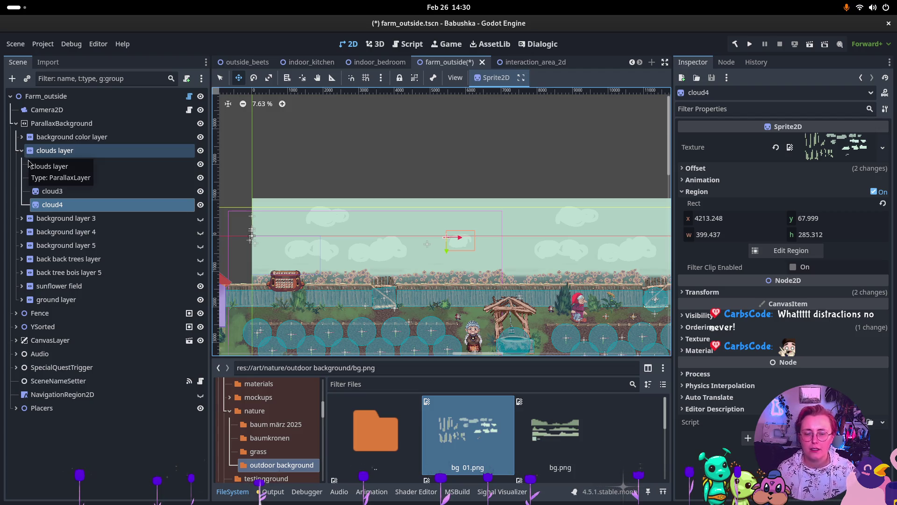
- Nudge cloud3 slightly down-right, then duplicate clouds layer into clouds layer2 with Ctrl+D
mouse_move(631, 213)
left_mouse_down()
mouse_move(537, 206)
mouse_move(384, 216)
mouse_move(589, 203)
left_mouse_up()
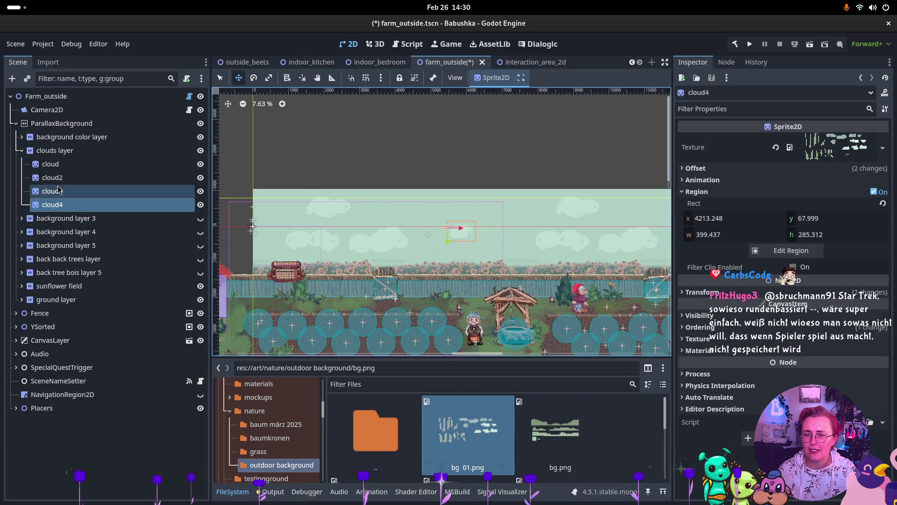
left_click(310, 201)
mouse_move(331, 211)
left_mouse_down()
mouse_move(344, 218)
mouse_move(334, 224)
left_mouse_up()
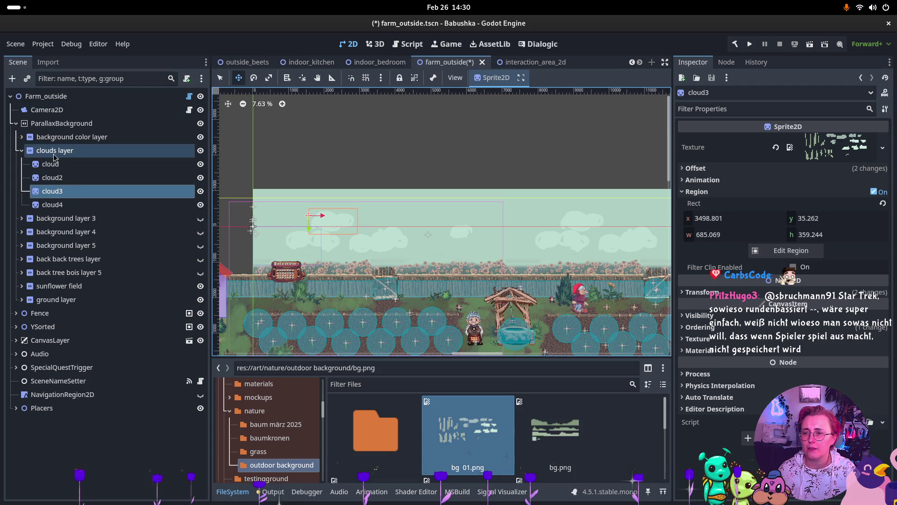
left_click(55, 153)
key("ctrl+d")
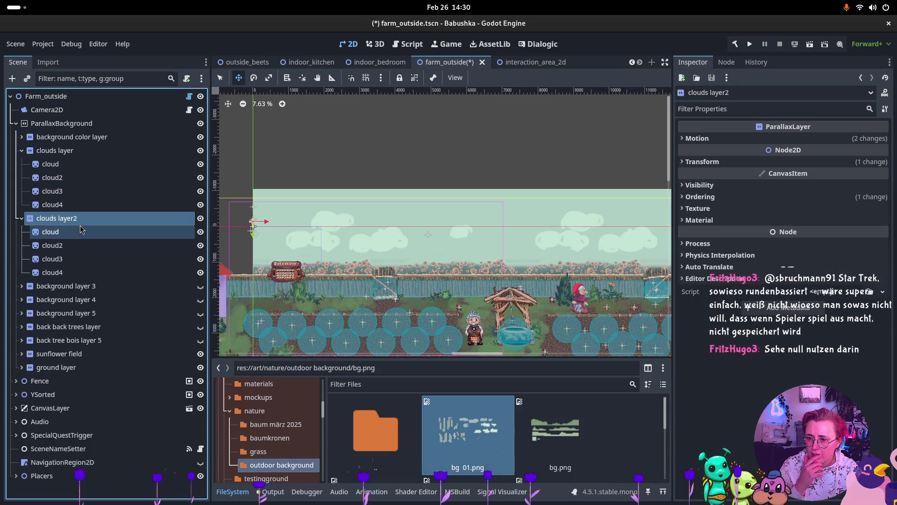
- Move clouds layer2's first cloud region onto the sheet's centre cloud and nudge the sprite slightly
left_click(69, 232)
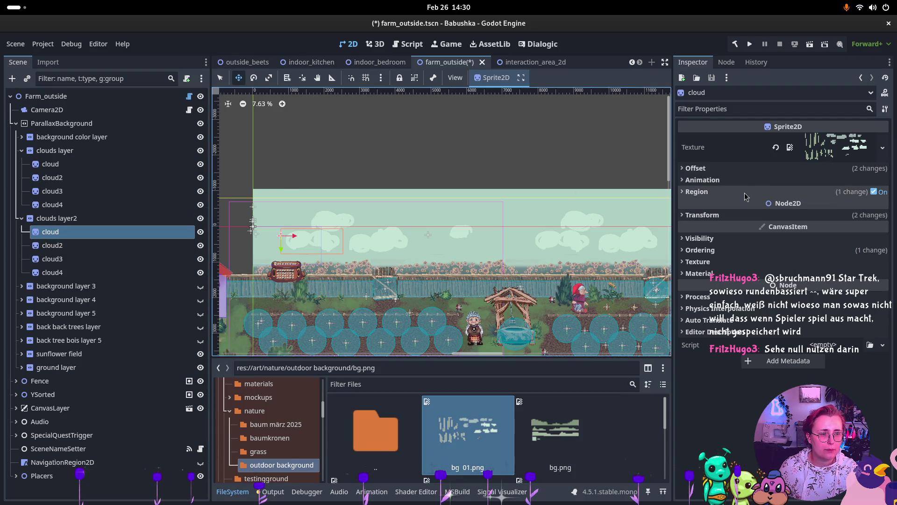
left_click(786, 195)
left_click(790, 252)
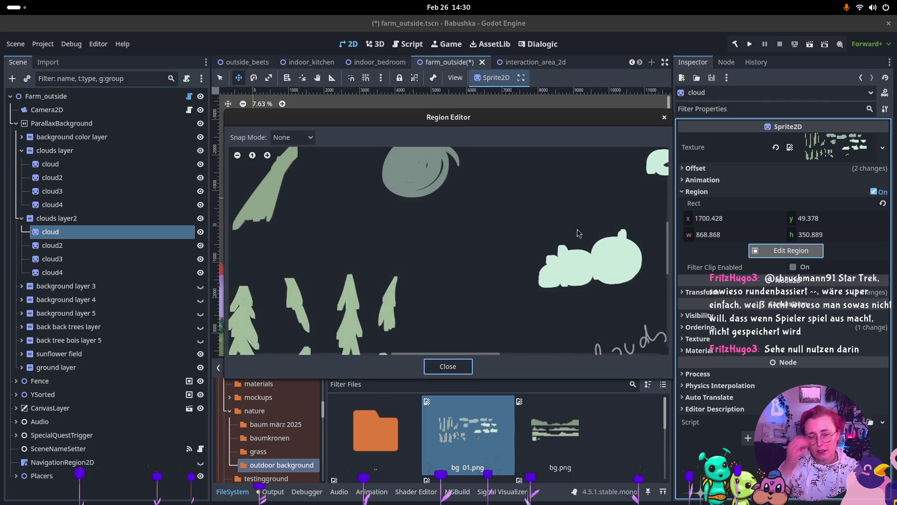
scroll(528, 230, "down", 2)
scroll(526, 219, "down", 2)
scroll(335, 242, "up", 2)
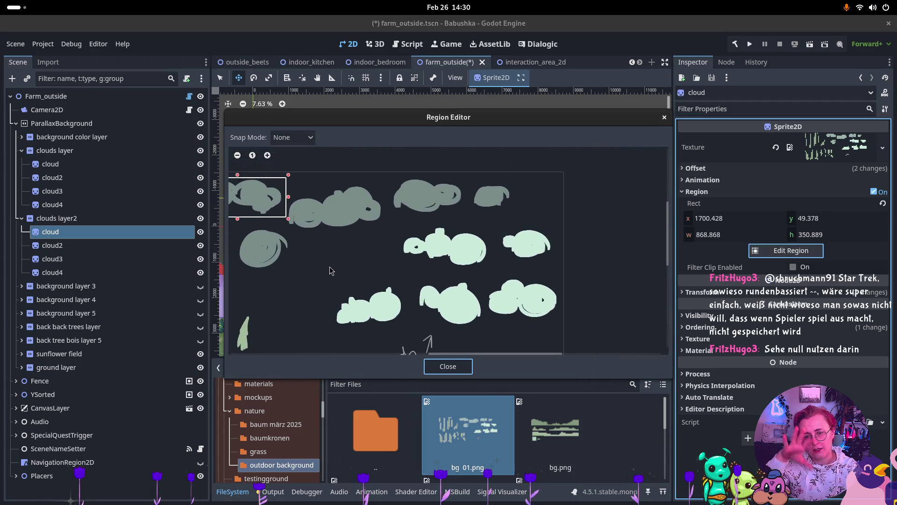
left_click_drag(401, 221, 493, 273)
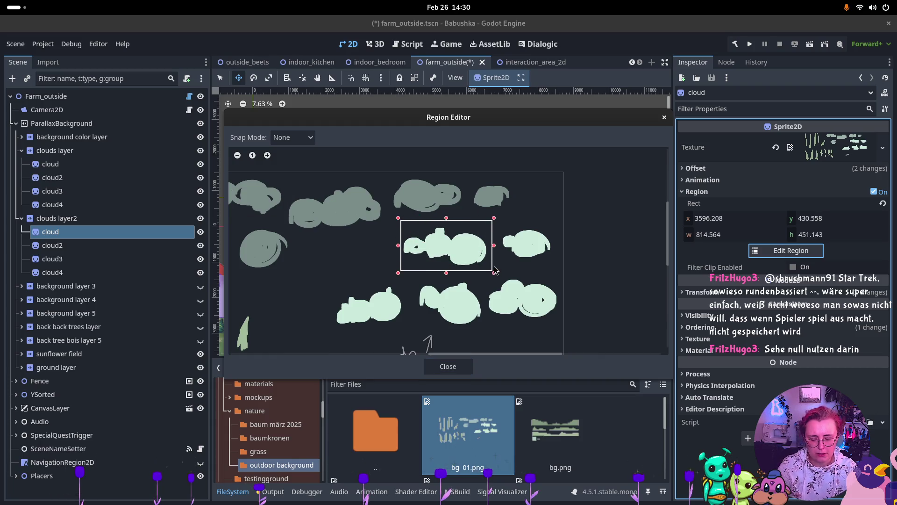
left_click(445, 367)
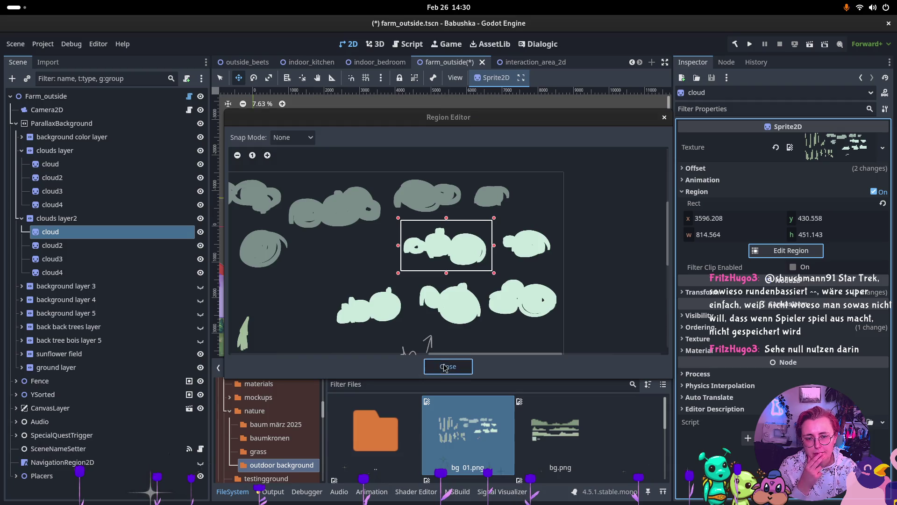
mouse_move(329, 250)
left_mouse_down()
mouse_move(338, 251)
mouse_move(319, 253)
mouse_move(411, 254)
mouse_move(341, 240)
mouse_move(302, 244)
left_mouse_up()
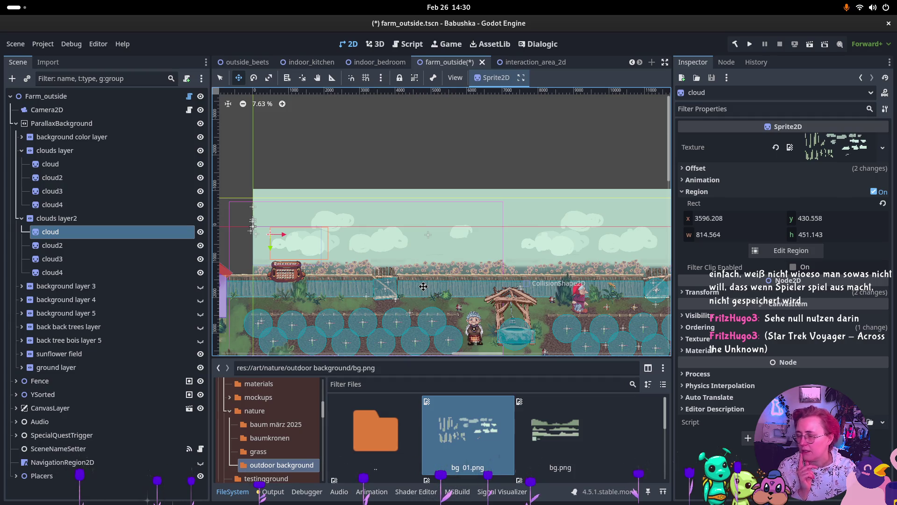
left_click(51, 245)
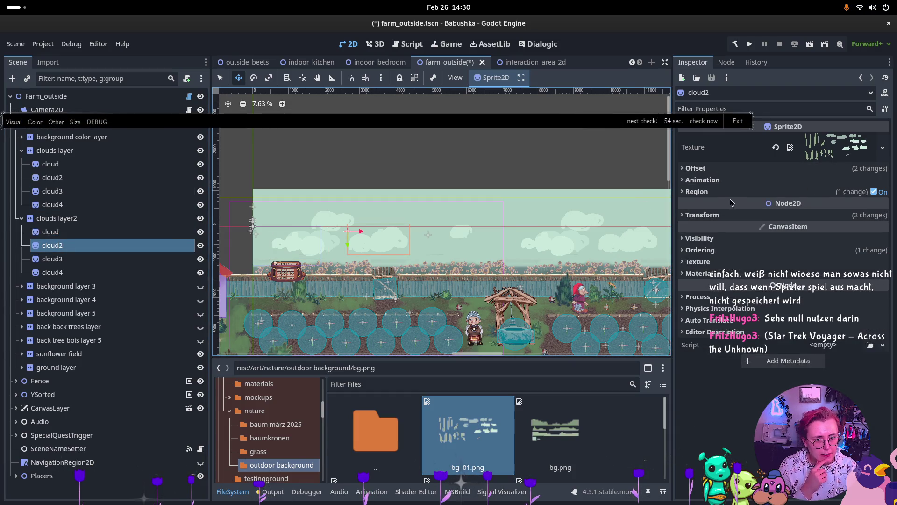
- Recrop clouds layer2's cloud2 to the small right-middle cloud (451.143×292.408) and reposition it
left_click(697, 192)
left_click(786, 250)
mouse_move(420, 206)
left_mouse_down()
mouse_move(252, 252)
mouse_move(382, 323)
left_mouse_up()
left_click(341, 288)
left_click_drag(349, 289, 439, 270)
mouse_move(474, 206)
left_mouse_down()
mouse_move(530, 257)
mouse_move(509, 236)
mouse_move(474, 253)
left_mouse_up()
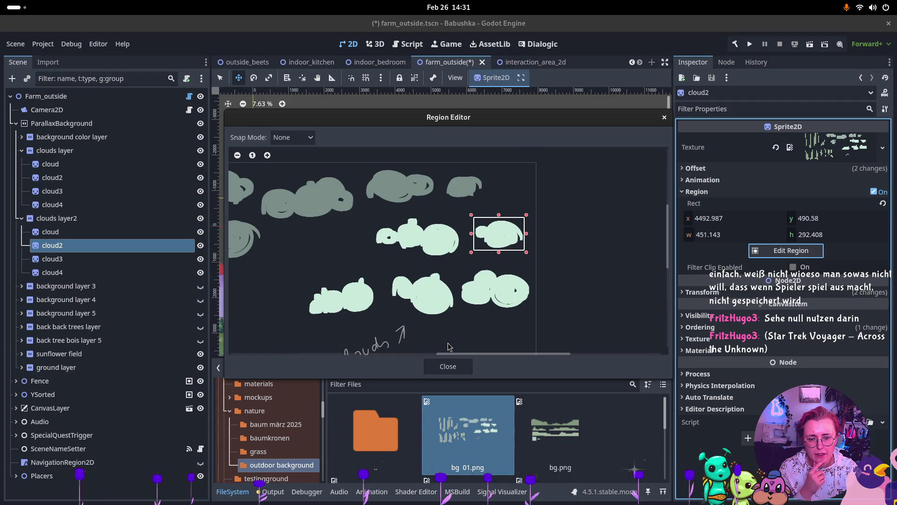
left_click(448, 365)
mouse_move(359, 241)
left_mouse_down()
mouse_move(369, 256)
mouse_move(345, 234)
mouse_move(328, 238)
mouse_move(336, 239)
left_mouse_up()
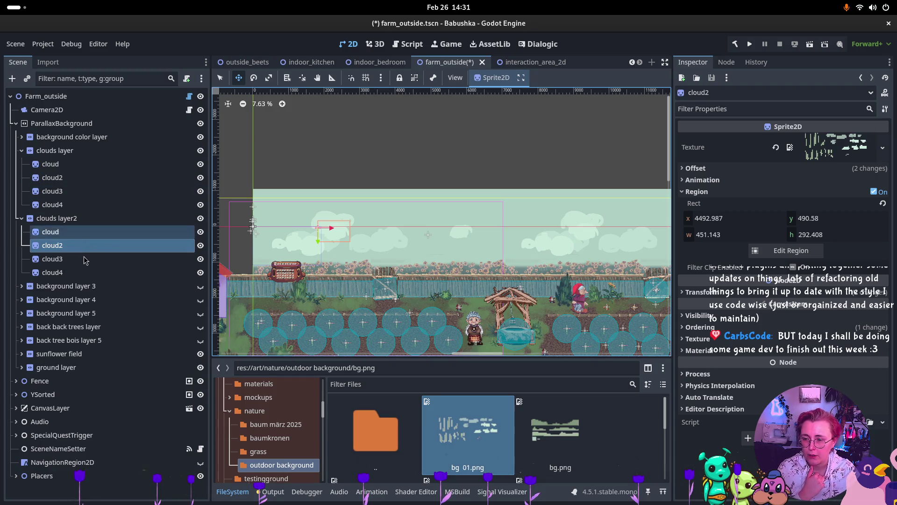
left_click(52, 258)
left_click(805, 192)
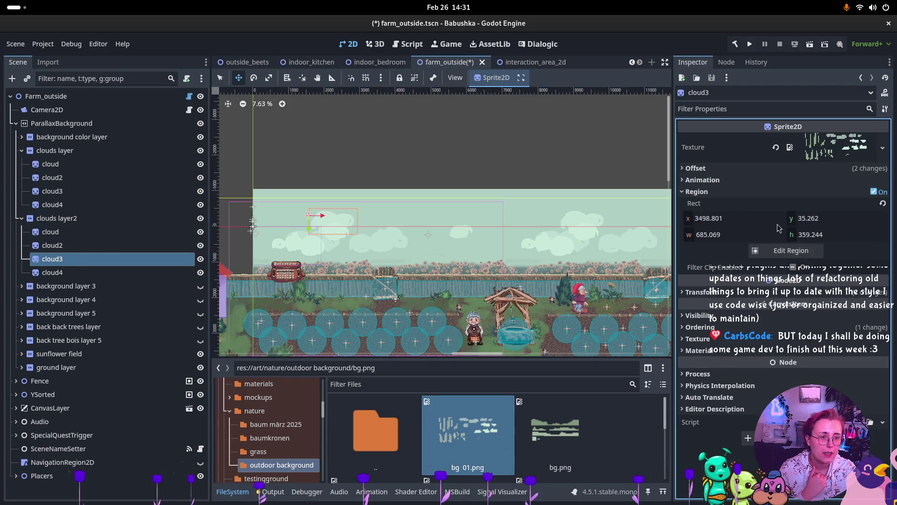
- Crop cloud3 to the 685×451 lower-right cloud region at 4346, 887 and move it right and down
left_click(798, 252)
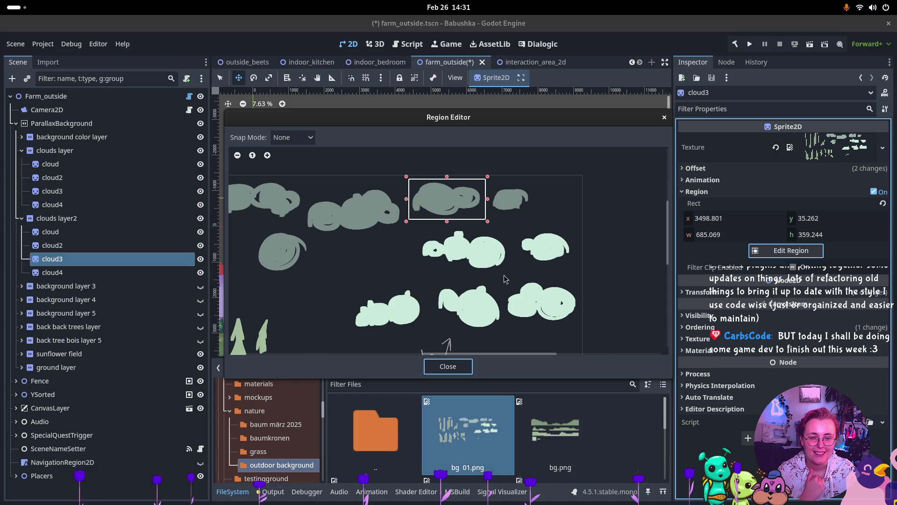
left_click_drag(447, 198, 542, 294)
left_click_drag(583, 317, 582, 327)
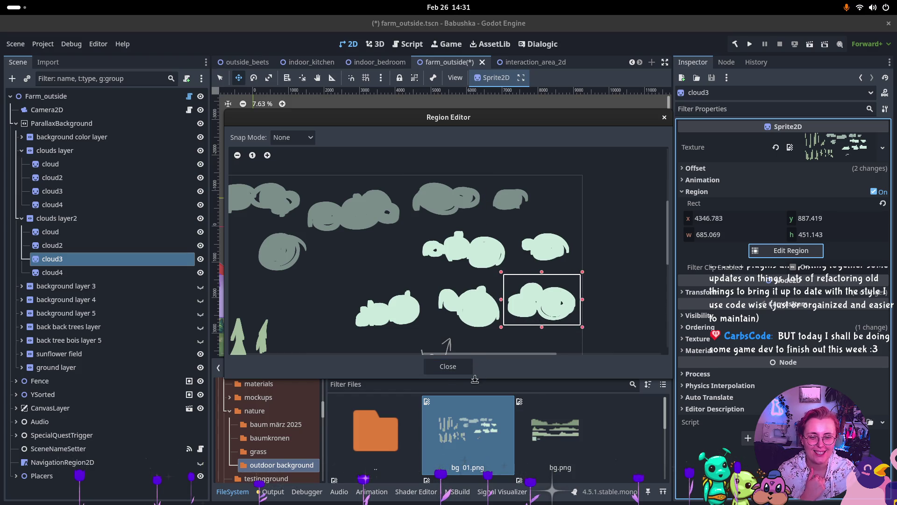
left_click(448, 367)
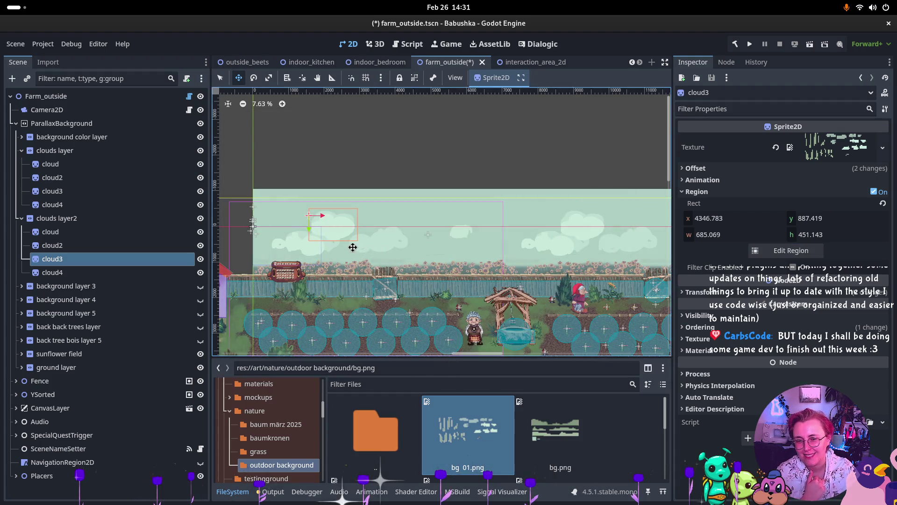
mouse_move(345, 235)
left_mouse_down()
mouse_move(360, 257)
mouse_move(417, 259)
mouse_move(401, 251)
left_mouse_up()
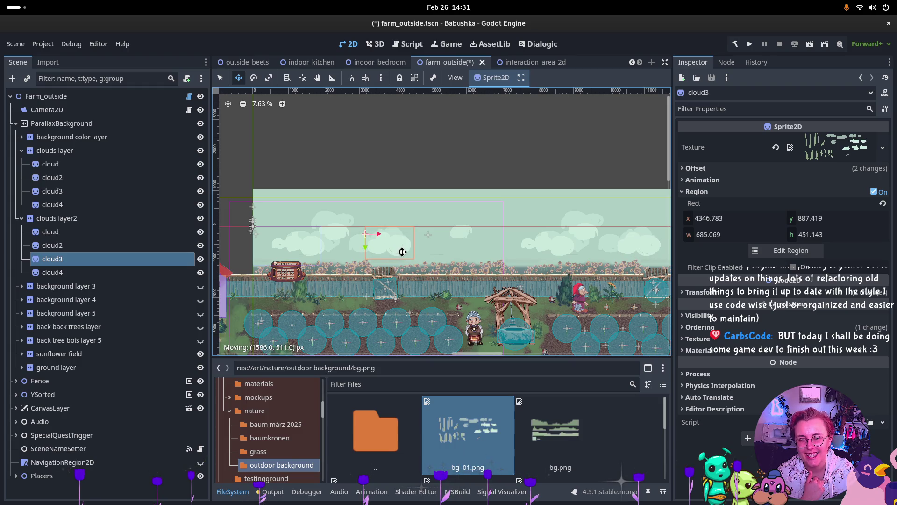
left_click_drag(406, 249, 403, 251)
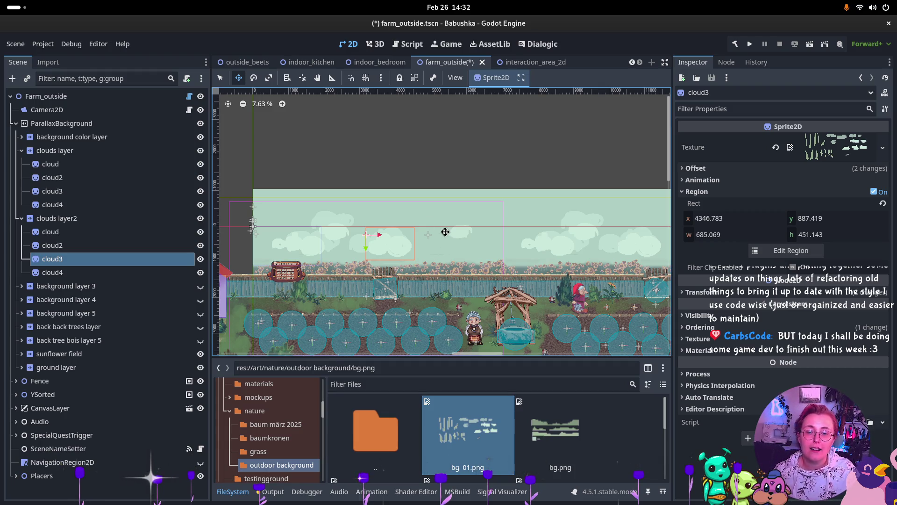
- Crop cloud4 to the 592×474 middle-bottom cloud region at 3735, 909 and drag it left
left_click(138, 272)
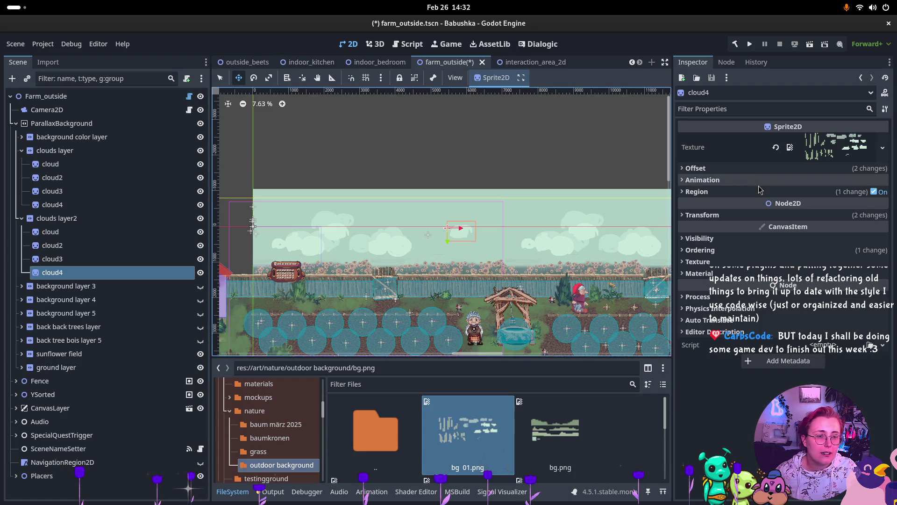
left_click(697, 192)
left_click(794, 253)
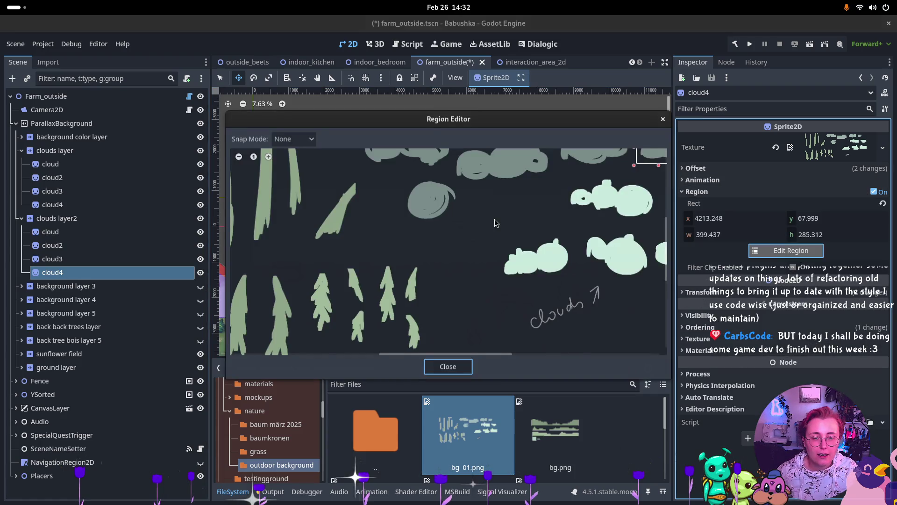
scroll(500, 216, "up", 3)
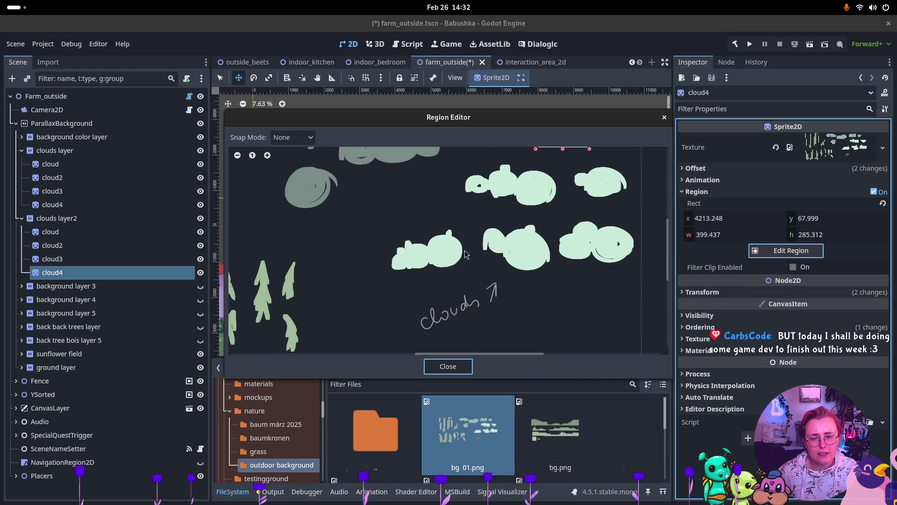
mouse_move(477, 213)
left_mouse_down()
mouse_move(523, 228)
mouse_move(554, 277)
left_mouse_up()
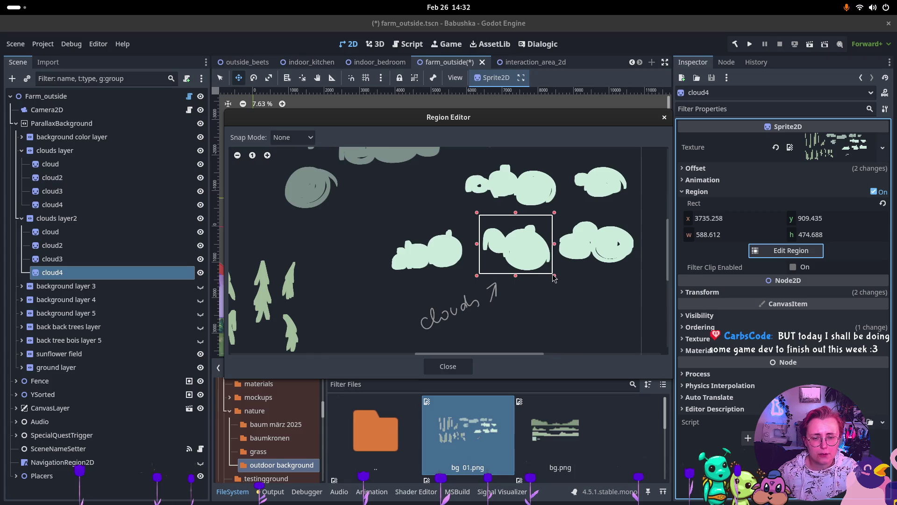
left_click(441, 367)
mouse_move(473, 257)
left_mouse_down()
mouse_move(442, 246)
mouse_move(438, 257)
mouse_move(423, 258)
mouse_move(440, 265)
mouse_move(327, 265)
mouse_move(343, 263)
mouse_move(323, 243)
left_mouse_up()
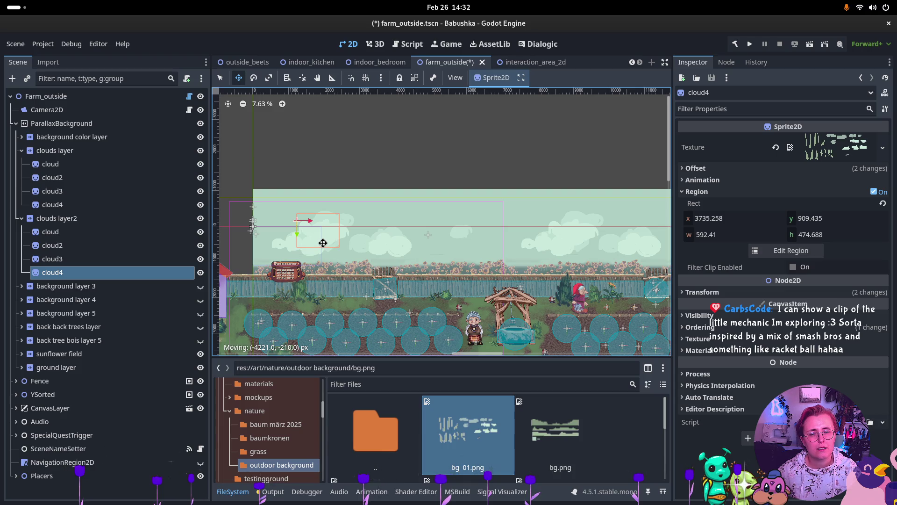
- Fine-tune cloud4's spot among the other clouds, nudging it left, down, then right
mouse_move(323, 242)
left_mouse_down()
mouse_move(283, 262)
mouse_move(273, 255)
mouse_move(371, 253)
mouse_move(399, 239)
mouse_move(401, 247)
mouse_move(451, 248)
mouse_move(320, 258)
mouse_move(388, 253)
mouse_move(375, 252)
mouse_move(373, 262)
mouse_move(361, 247)
mouse_move(337, 256)
mouse_move(323, 246)
mouse_move(337, 258)
left_mouse_up()
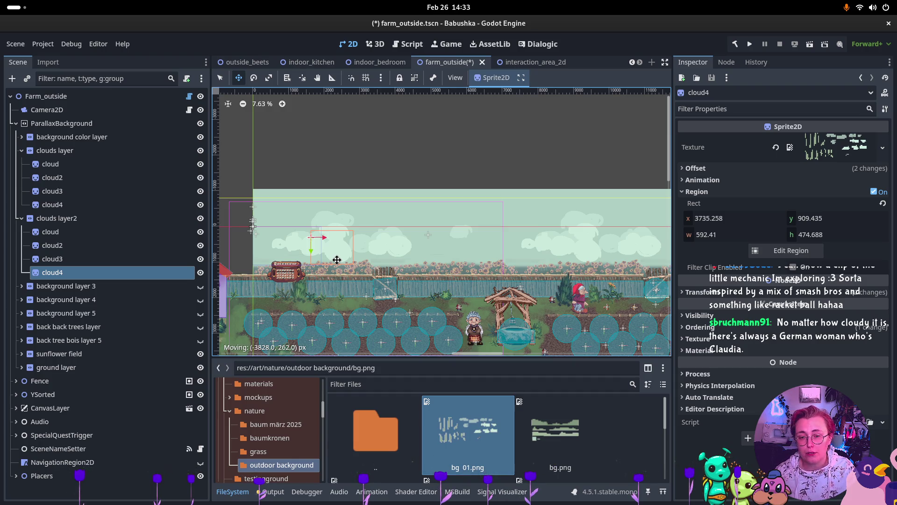
mouse_move(336, 259)
left_mouse_down()
mouse_move(365, 259)
mouse_move(350, 255)
left_mouse_up()
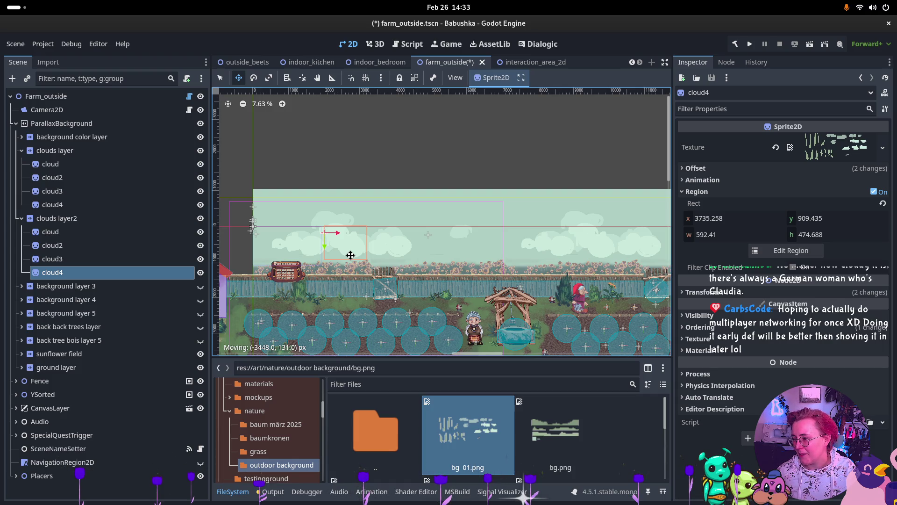
mouse_move(351, 255)
left_mouse_down()
mouse_move(448, 248)
mouse_move(352, 239)
mouse_move(364, 248)
mouse_move(275, 256)
mouse_move(341, 258)
mouse_move(327, 251)
left_mouse_up()
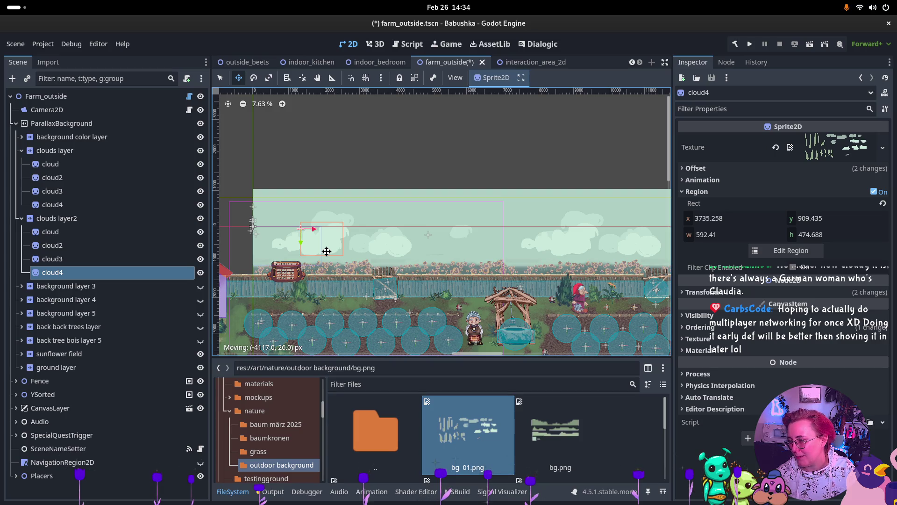
mouse_move(326, 251)
left_mouse_down()
mouse_move(377, 247)
mouse_move(356, 259)
mouse_move(363, 257)
left_mouse_up()
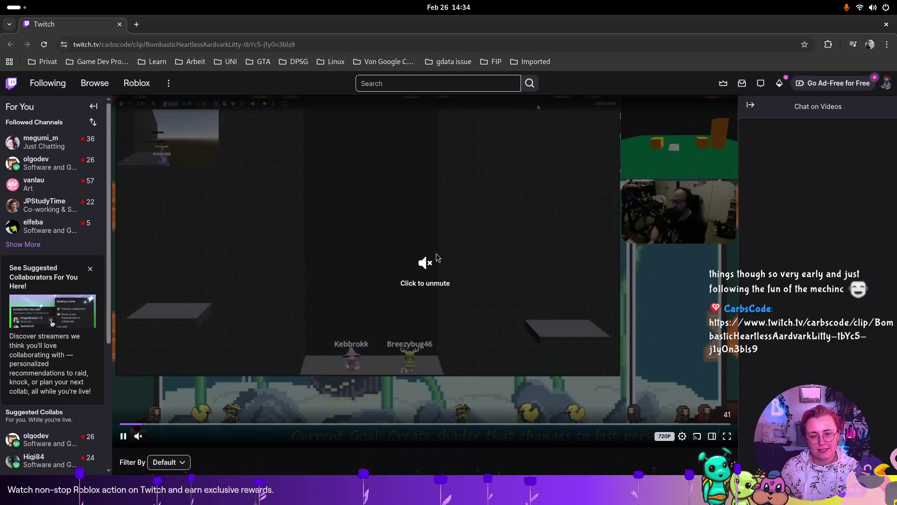
- Unmute the 'Glowy Bits And Such' Twitch clip playing in the browser
left_click(436, 258)
scroll(436, 258, "down", 5)
scroll(442, 153, "up", 5)
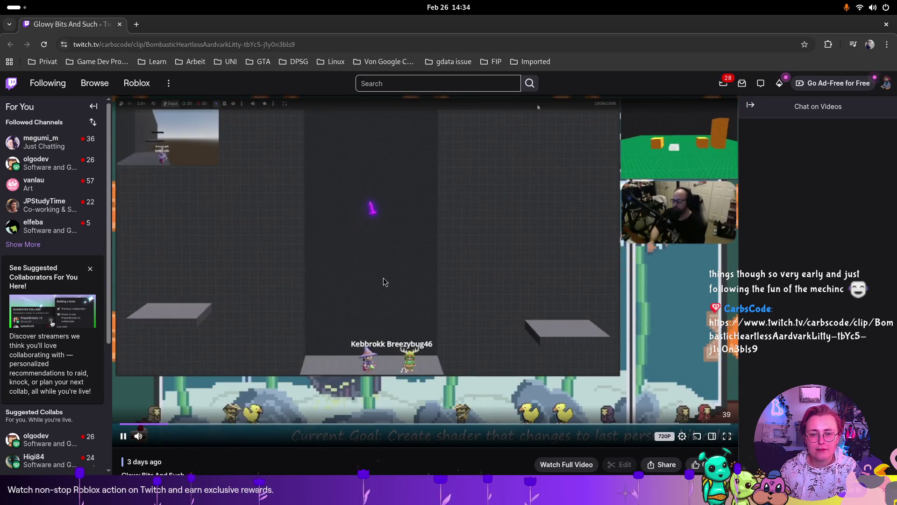
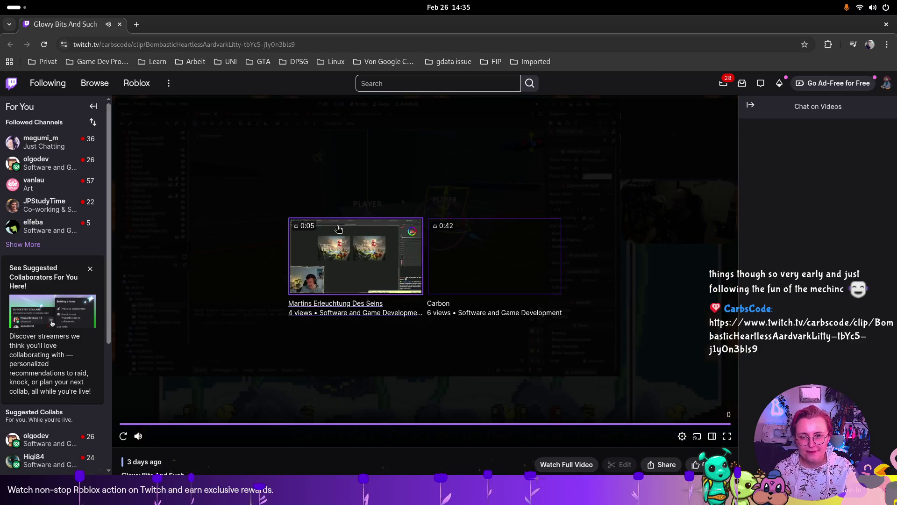
- Close the browser window playing the Twitch clip so Godot's farm_outside scene shows again
left_click(885, 26)
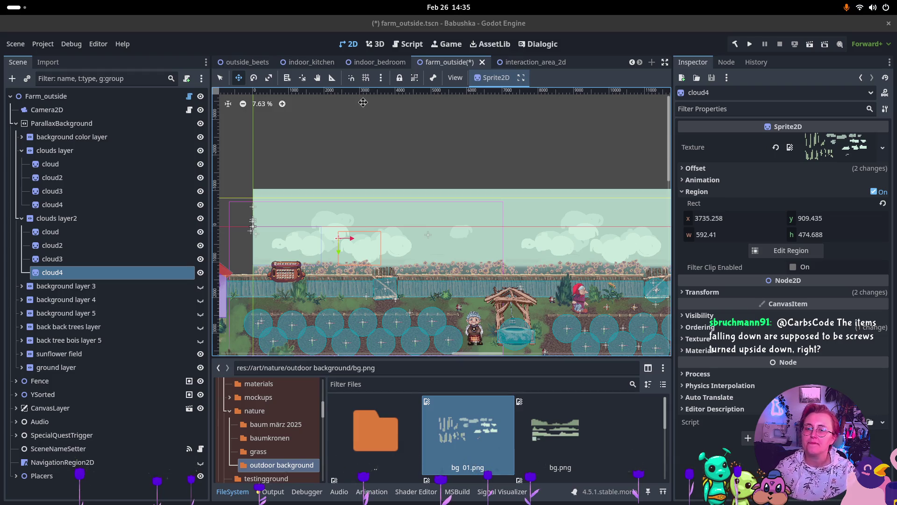
- Collapse both clouds layer groups and make background layer 3 visible
mouse_move(511, 242)
left_mouse_down()
mouse_move(394, 210)
mouse_move(408, 212)
left_mouse_up()
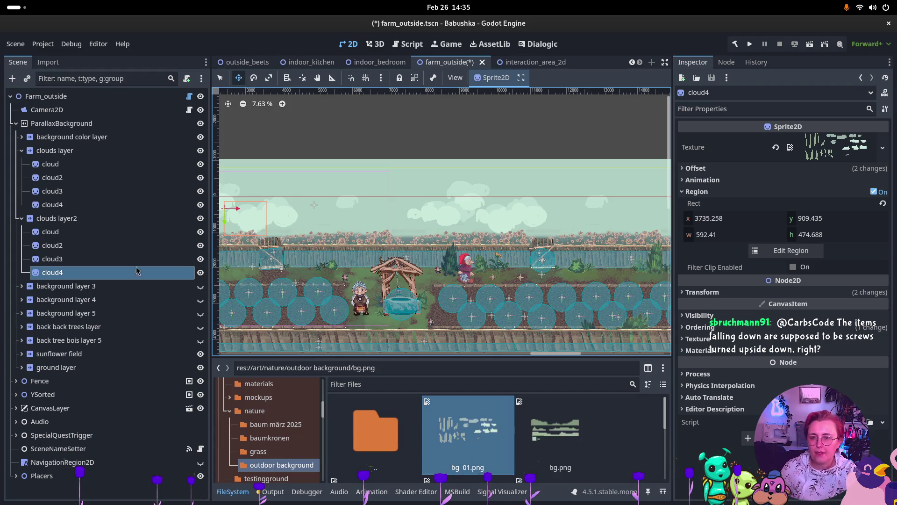
left_click(21, 218)
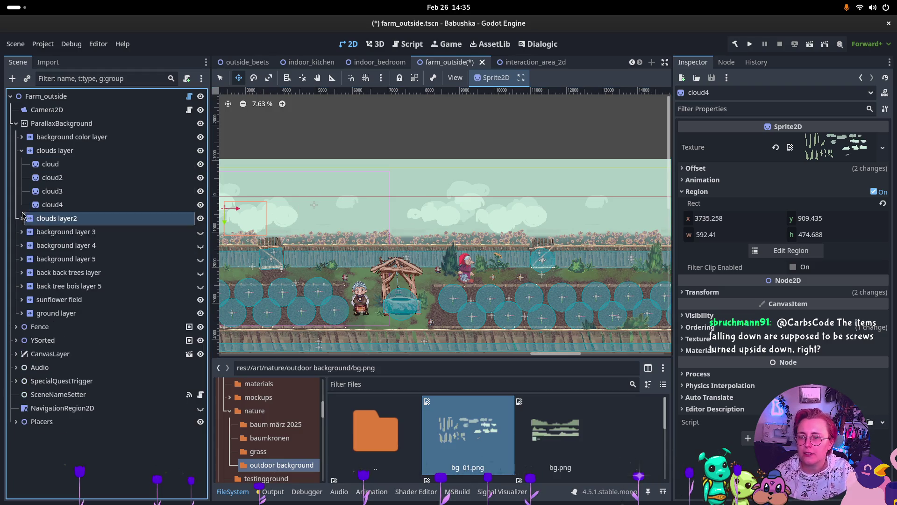
left_click(21, 151)
left_click(66, 178)
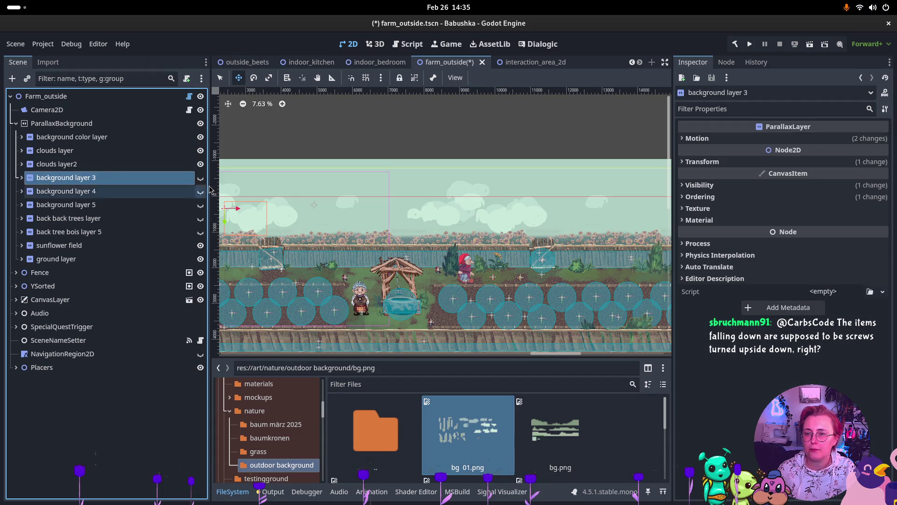
left_click(200, 178)
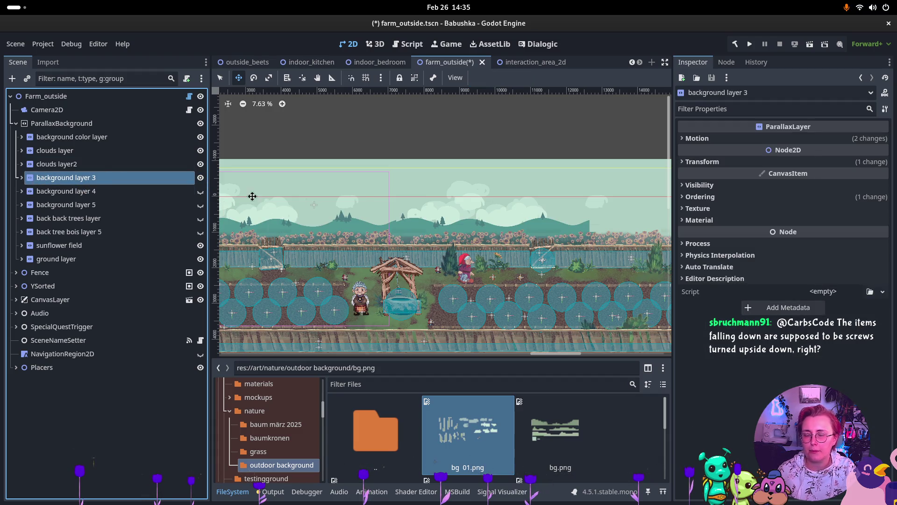
- Delete the Kenney assets node and its children from background layer 3
scroll(252, 196, "left", 5)
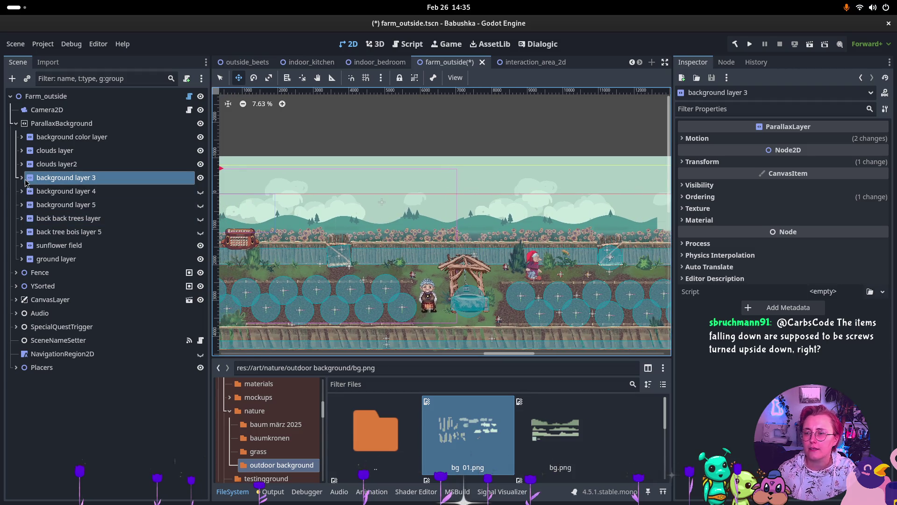
left_click(22, 178)
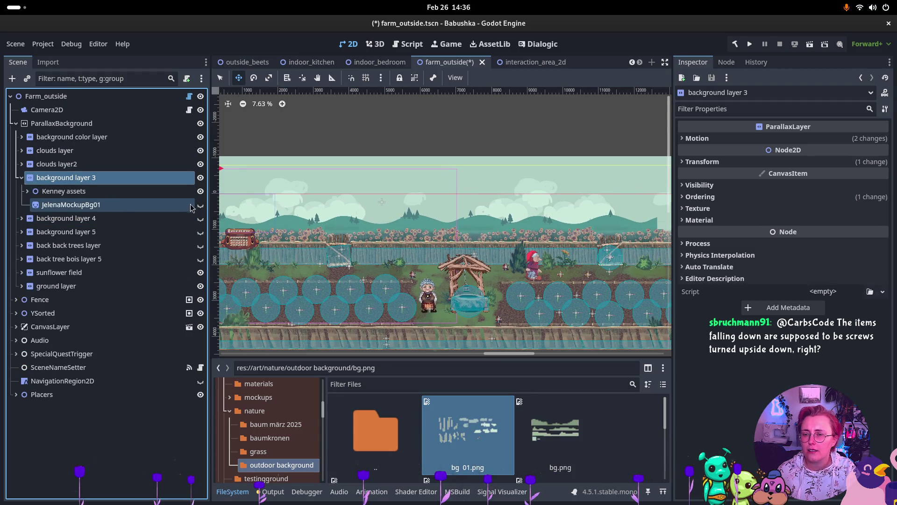
left_click(201, 191)
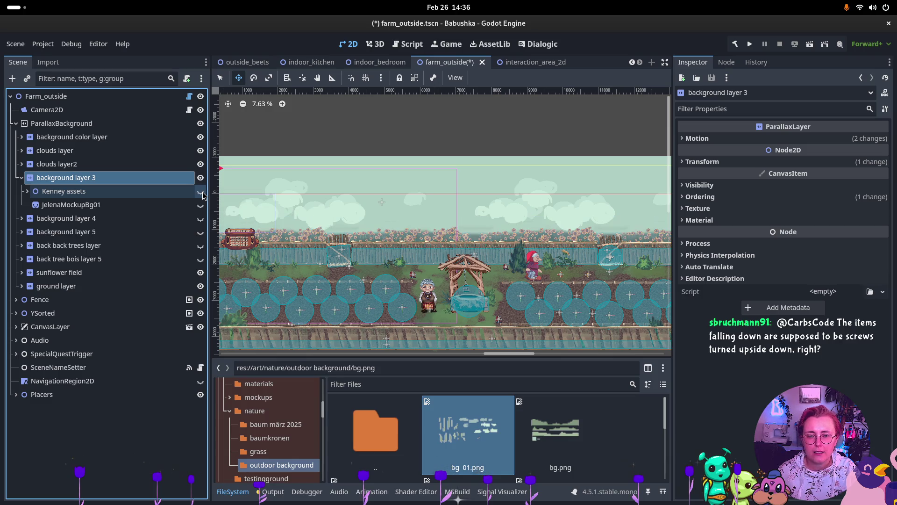
left_click(80, 198)
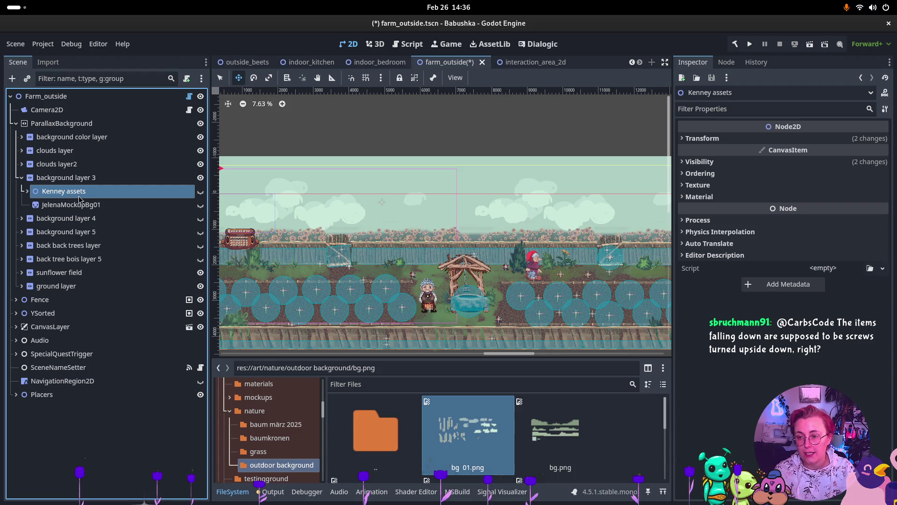
key("Delete")
left_click(486, 260)
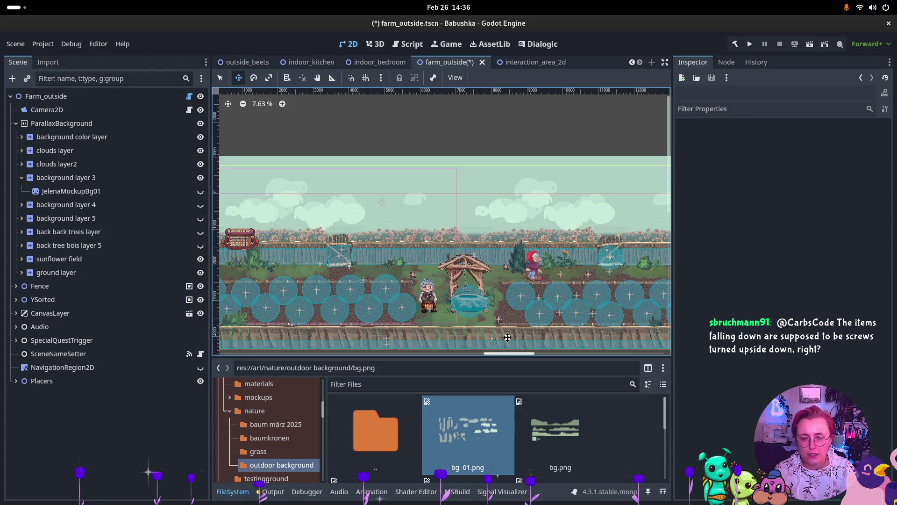
- Assign bg.png as JelenaMockupBg01's texture and make the sprite visible
mouse_move(545, 437)
left_mouse_down()
mouse_move(47, 142)
mouse_move(72, 195)
mouse_move(93, 196)
left_mouse_up()
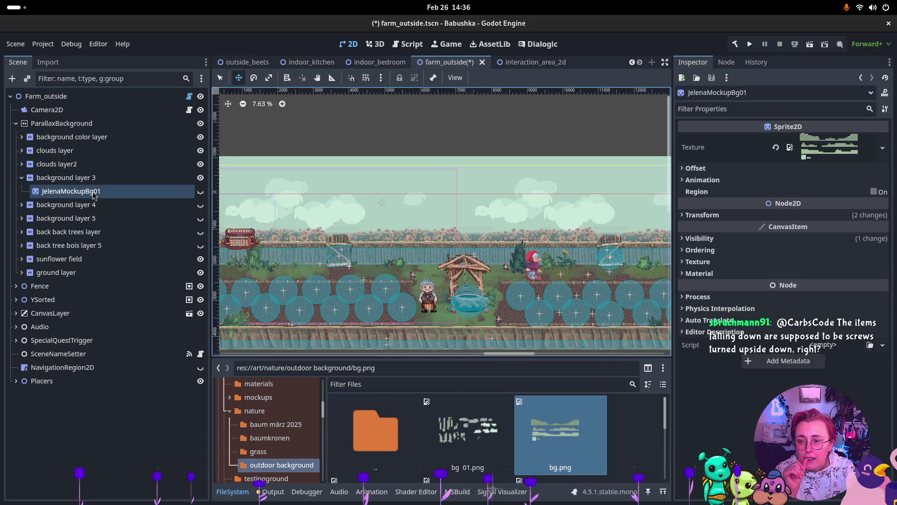
left_click(200, 192)
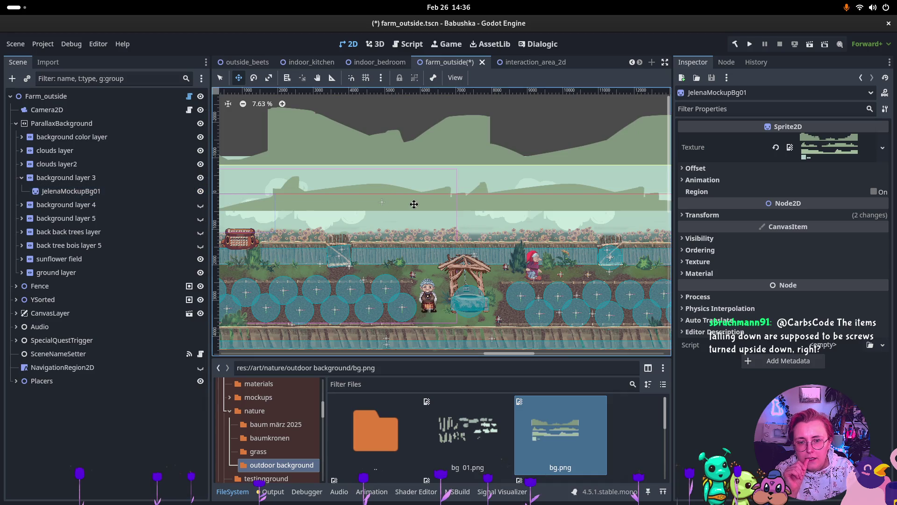
left_click(739, 195)
- Enable Region and crop to the lowest hill strip (x 112.559, y 1052.565, w 3960.869, h 459.498)
left_click(874, 192)
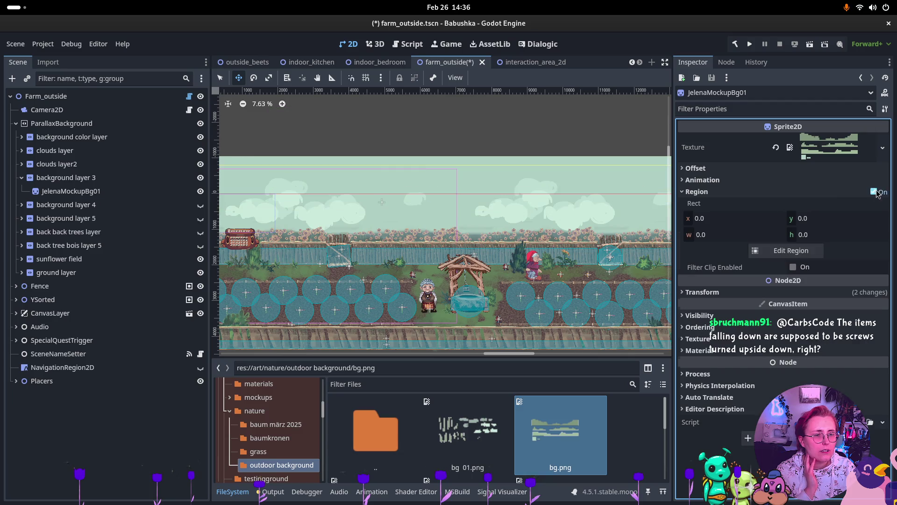
left_click(790, 251)
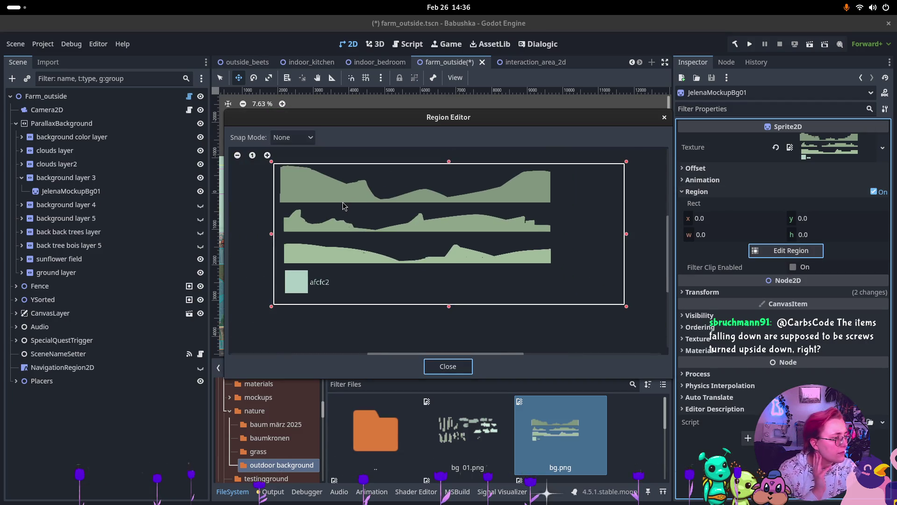
scroll(344, 211, "up", 3)
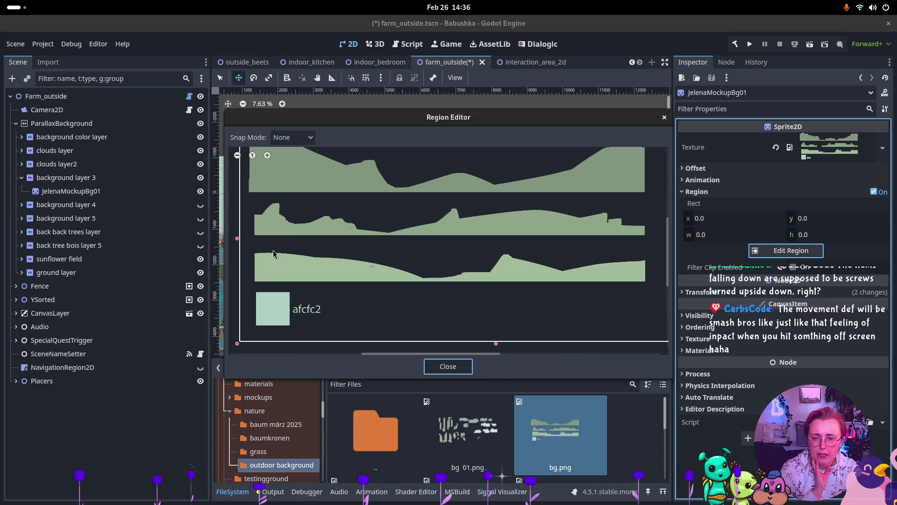
mouse_move(248, 235)
left_mouse_down()
mouse_move(471, 295)
mouse_move(638, 304)
mouse_move(659, 301)
mouse_move(654, 293)
left_mouse_up()
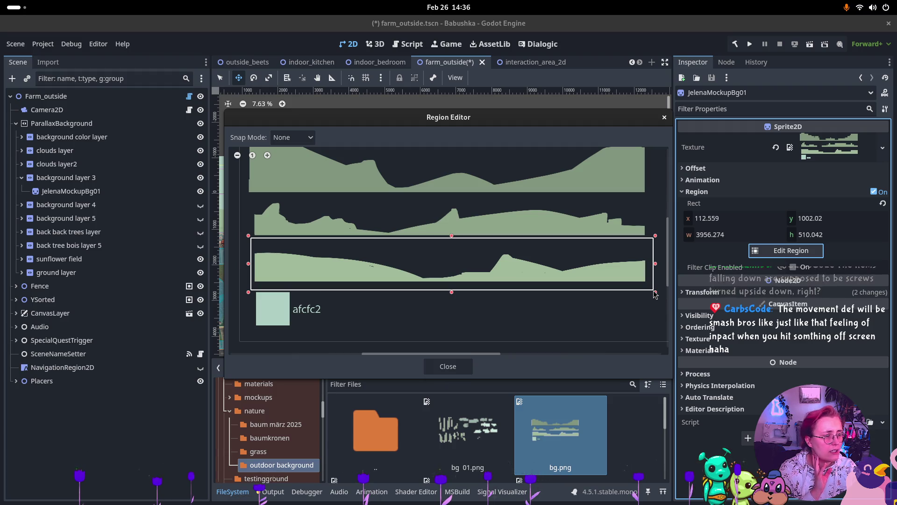
left_click_drag(656, 236, 655, 245)
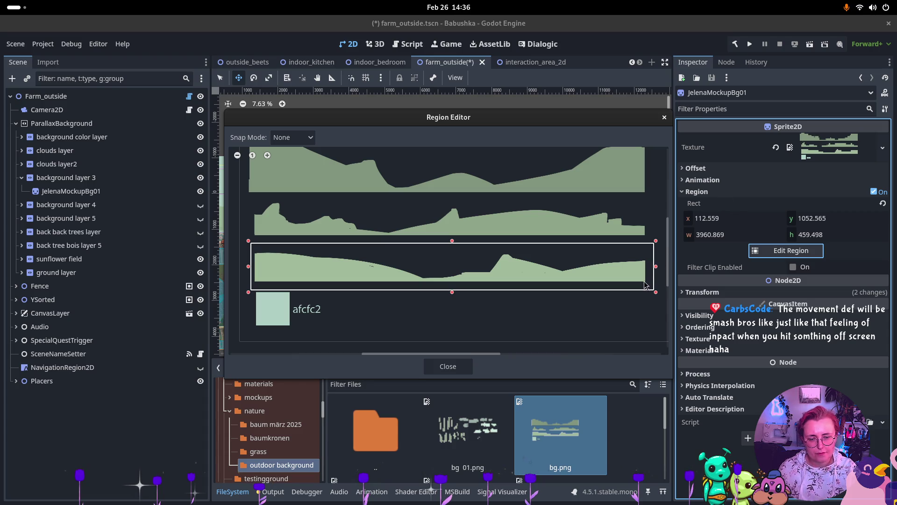
left_click(447, 366)
scroll(398, 238, "down", 1)
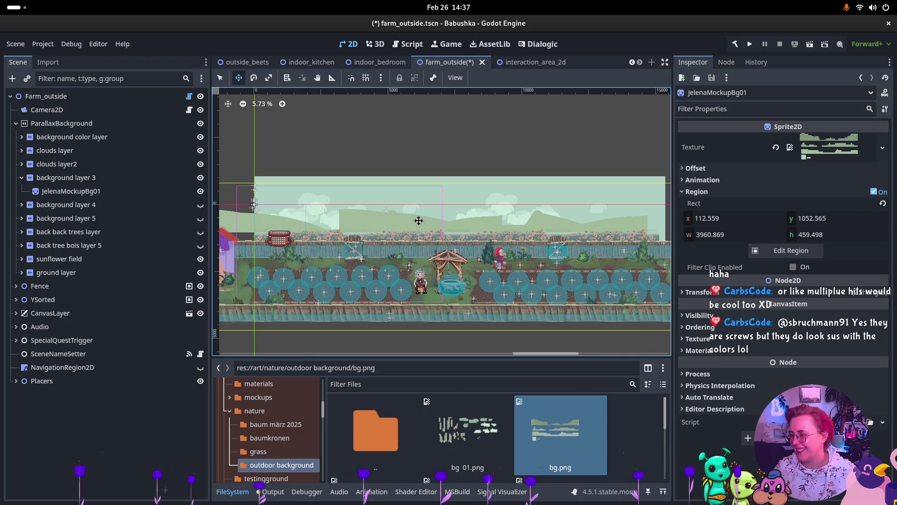
- Select JelenaMockupBg01 and expand, then collapse, its bg.png texture preview in the Inspector
scroll(367, 187, "up", 1)
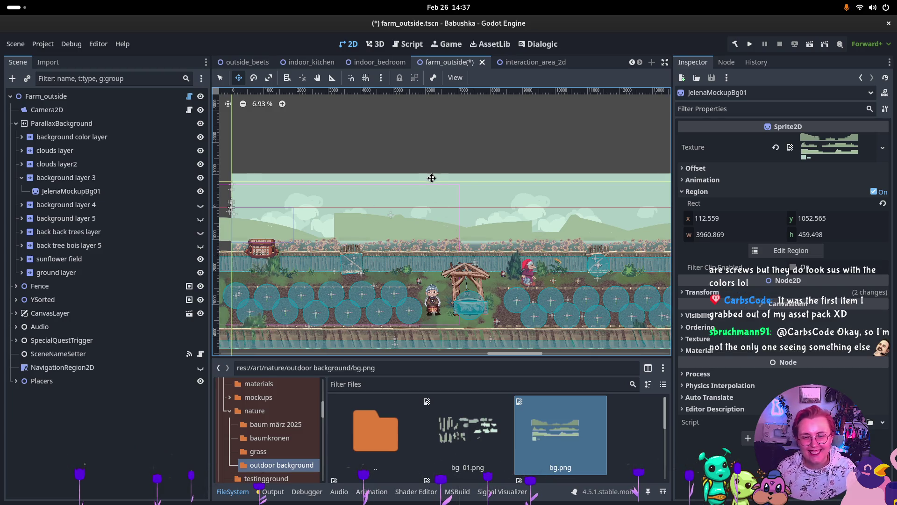
scroll(432, 179, "down", 3)
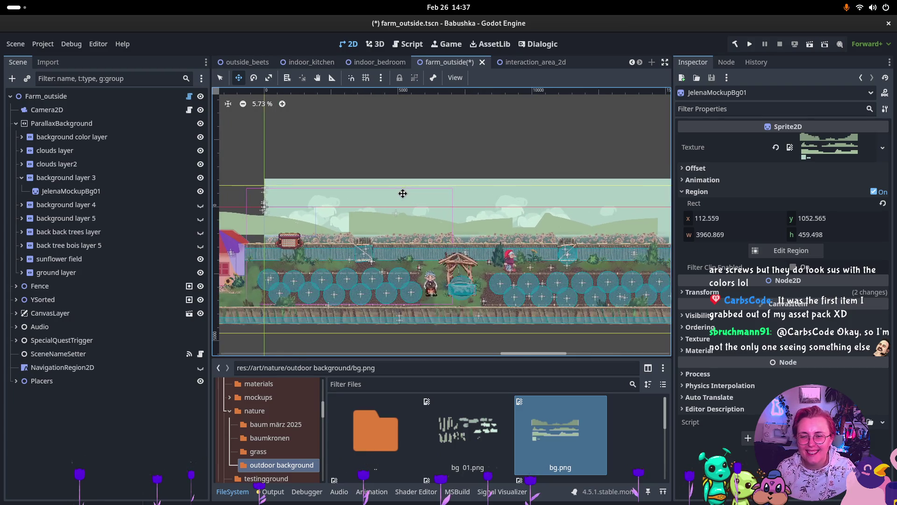
left_click(94, 191)
left_click(77, 193)
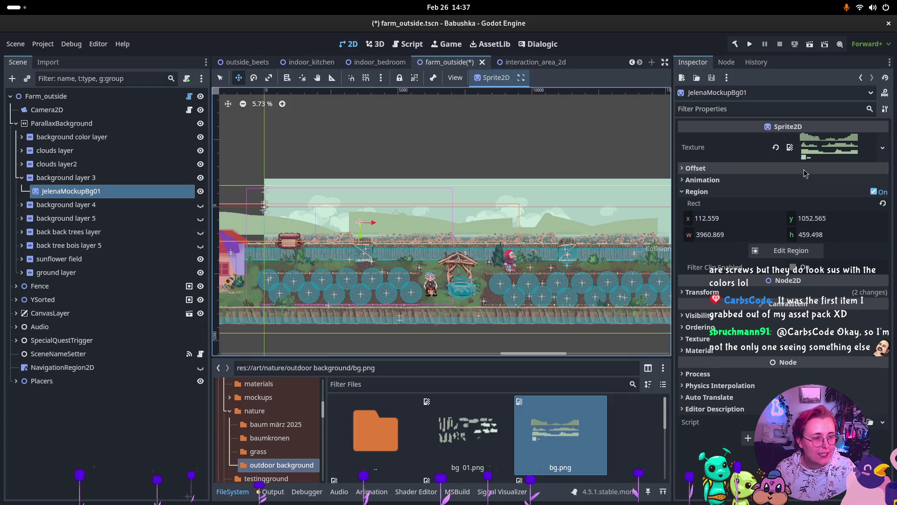
left_click(835, 150)
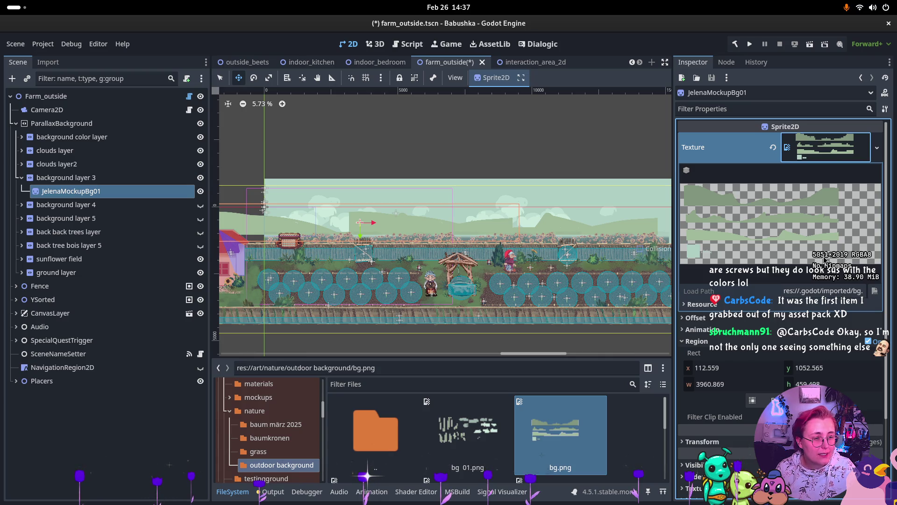
left_click(809, 149)
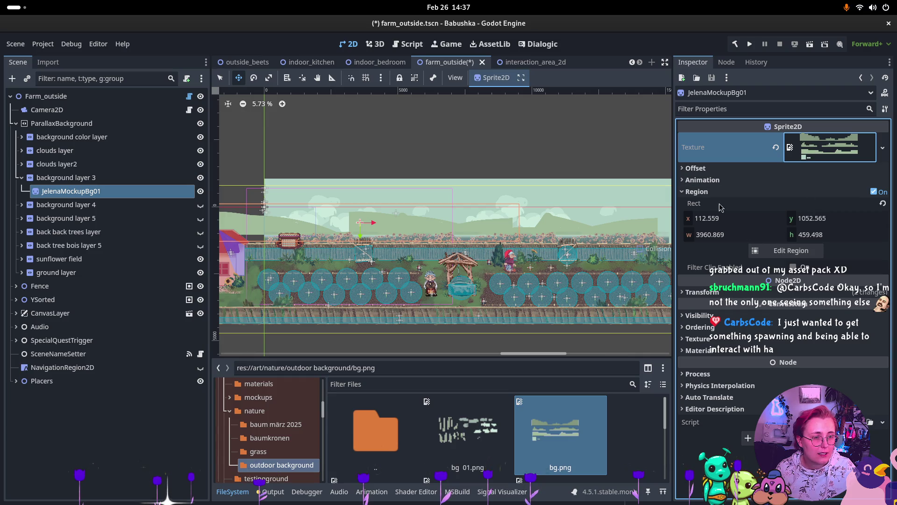
- Reset JelenaMockupBg01's transform scale, then set it to 2
left_click(718, 292)
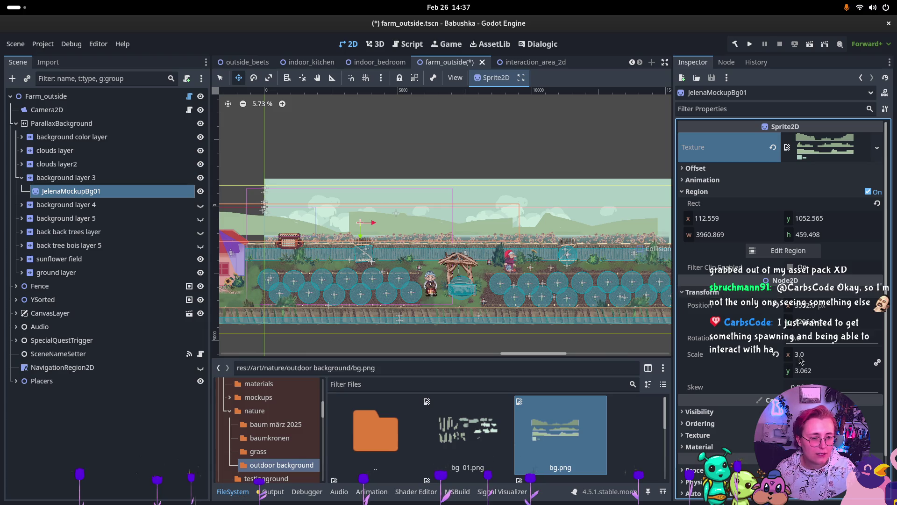
left_click(774, 355)
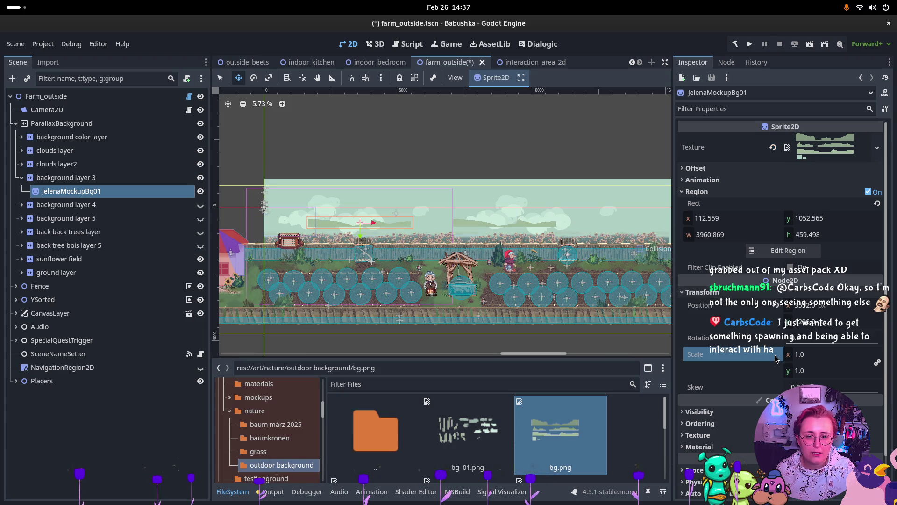
left_click(797, 356)
type("2")
key("Return")
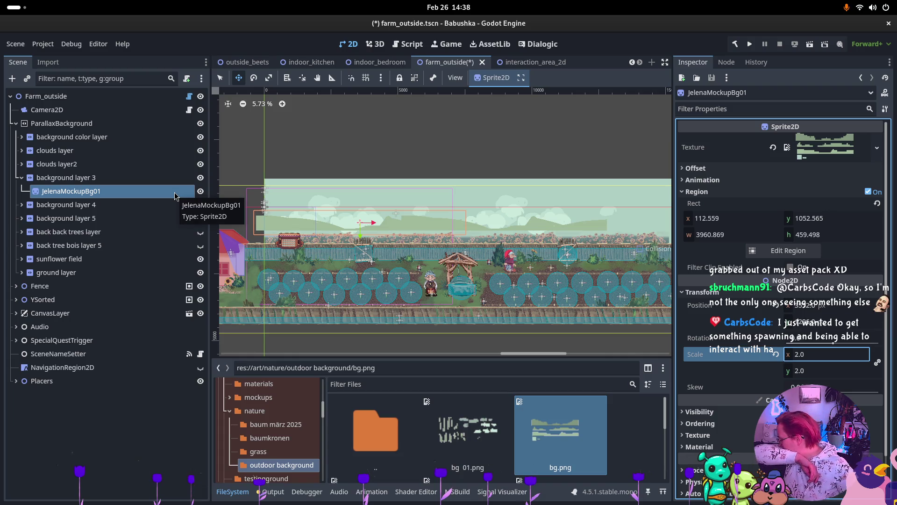
- Set JelenaMockupBg01's position x to 0, moving the hill strip left
left_click(802, 307)
type("0")
key("Return")
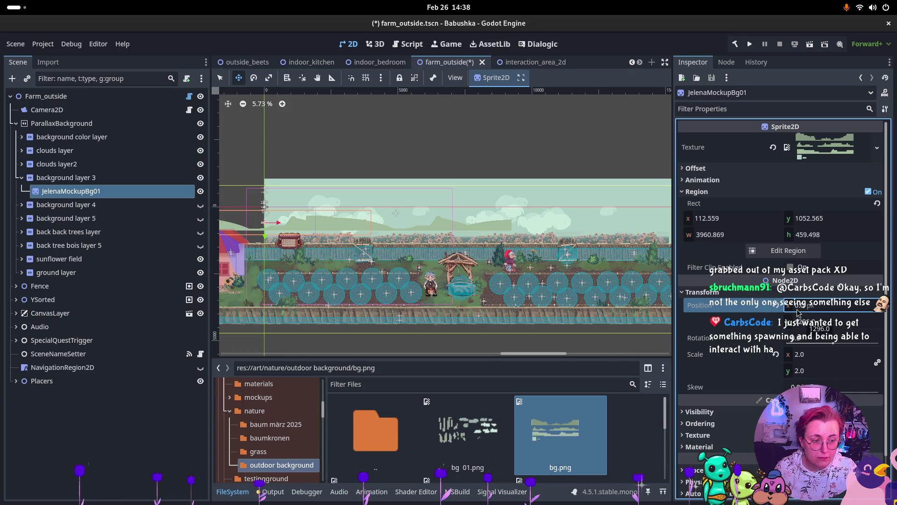
left_click(805, 323)
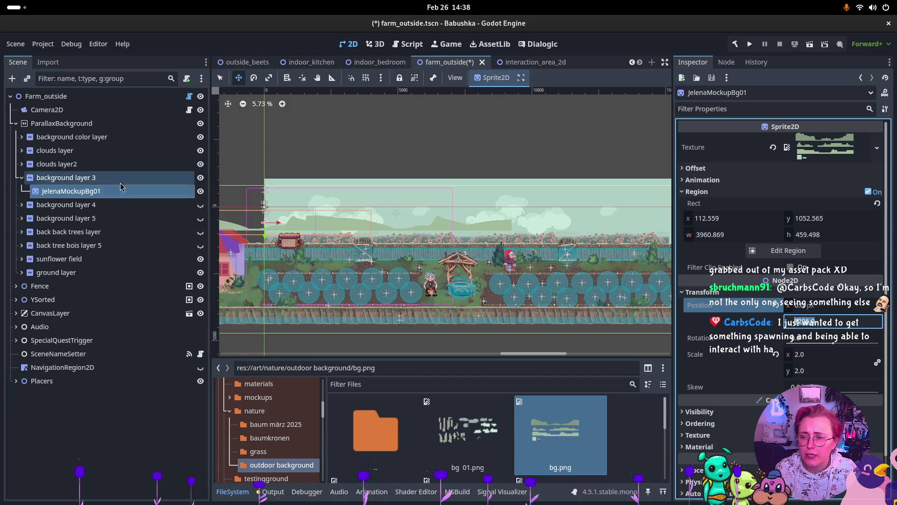
left_click(64, 181)
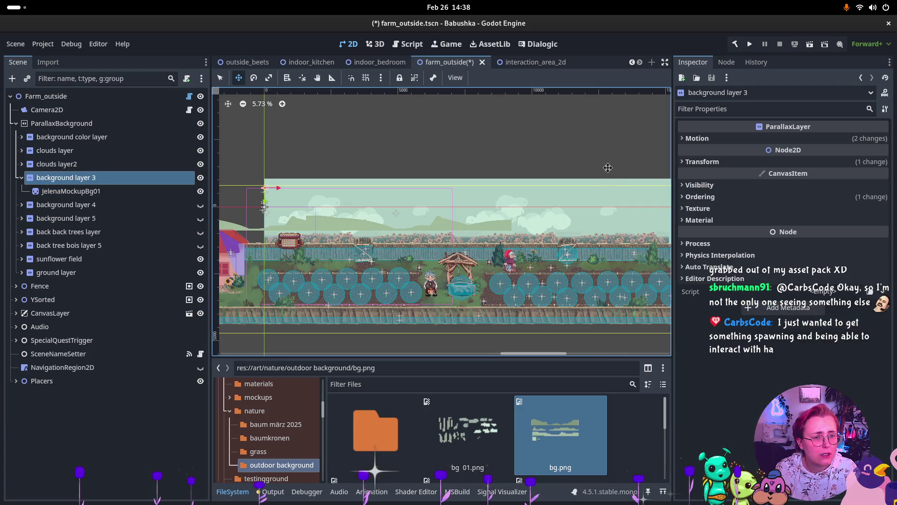
- Open background layer 3's Motion settings and enter a first mirroring x value of 504
left_click(749, 139)
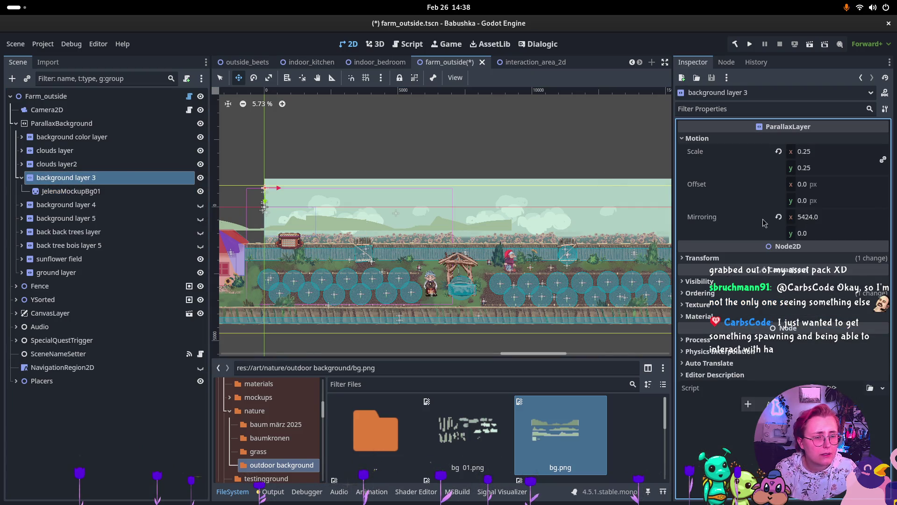
left_click(826, 217)
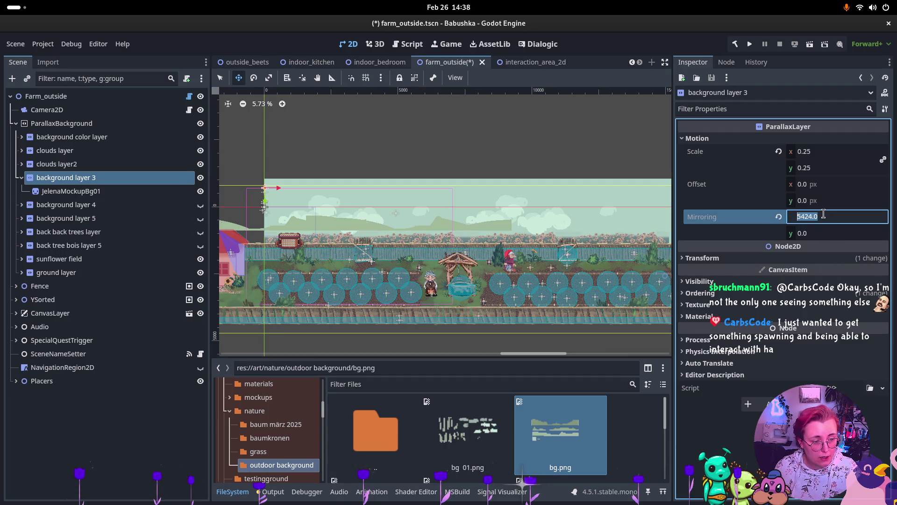
left_click(77, 195)
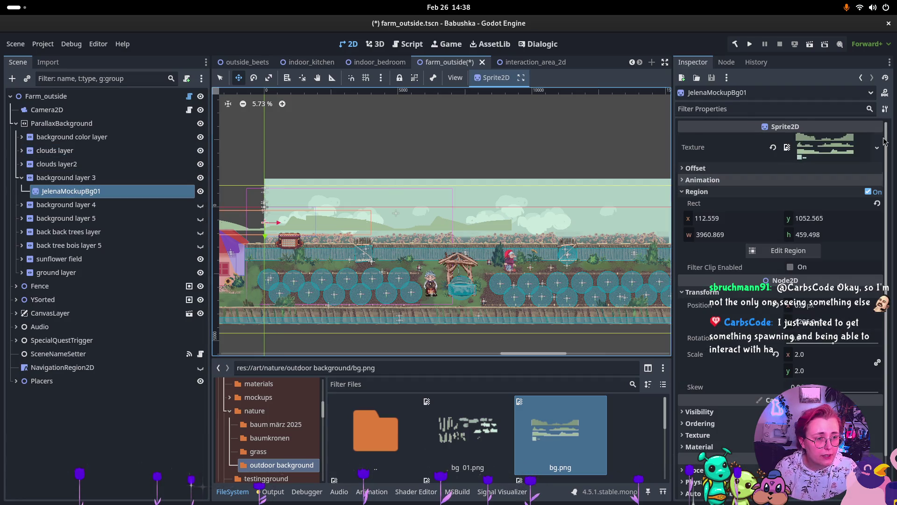
mouse_move(842, 143)
left_click(110, 183)
left_click(824, 217)
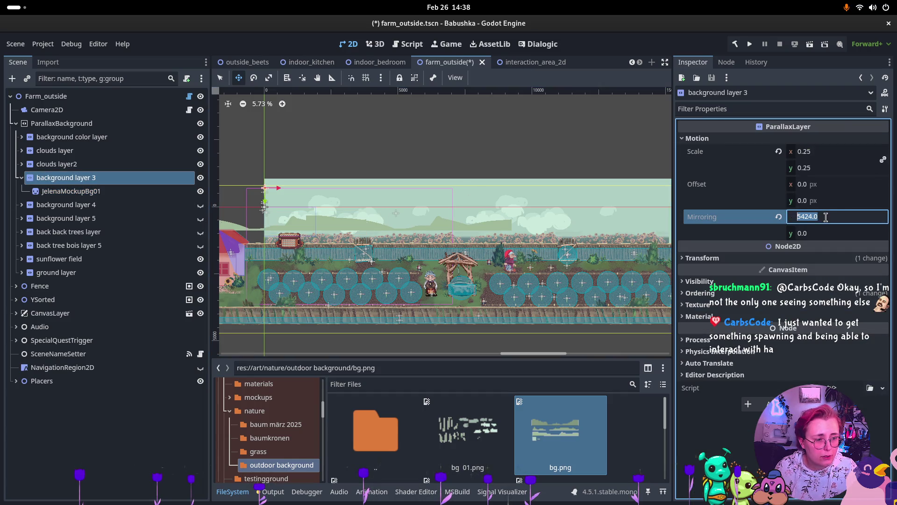
type("505")
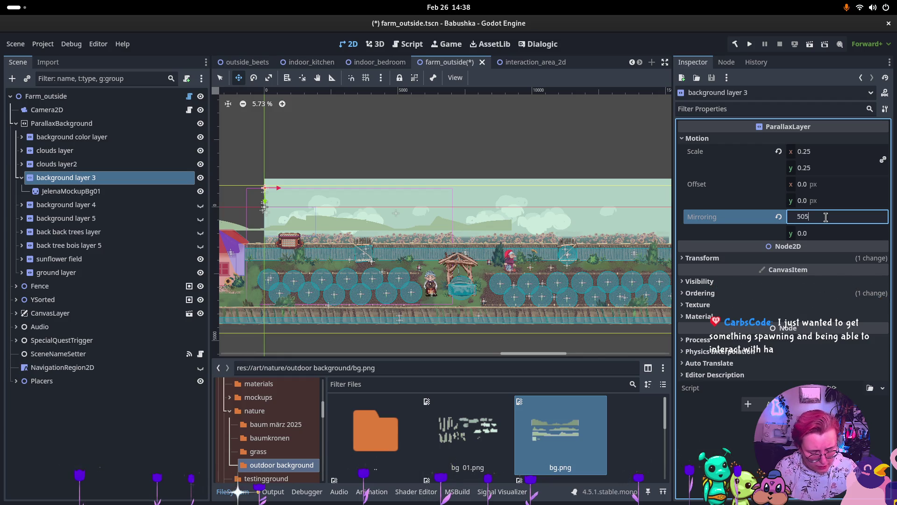
type("4")
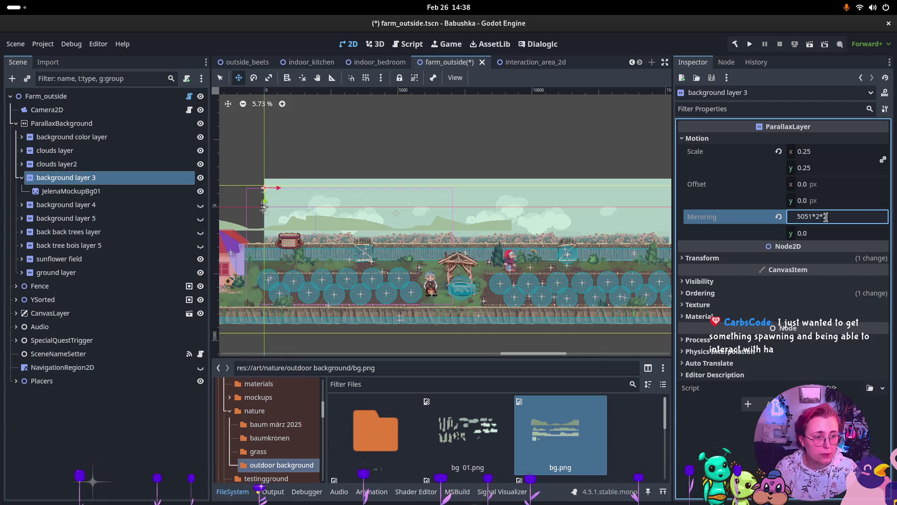
key("Return")
- After checking the texture size, retry background layer 3's mirroring x with 5012, then 50512
scroll(393, 245, "down", 4)
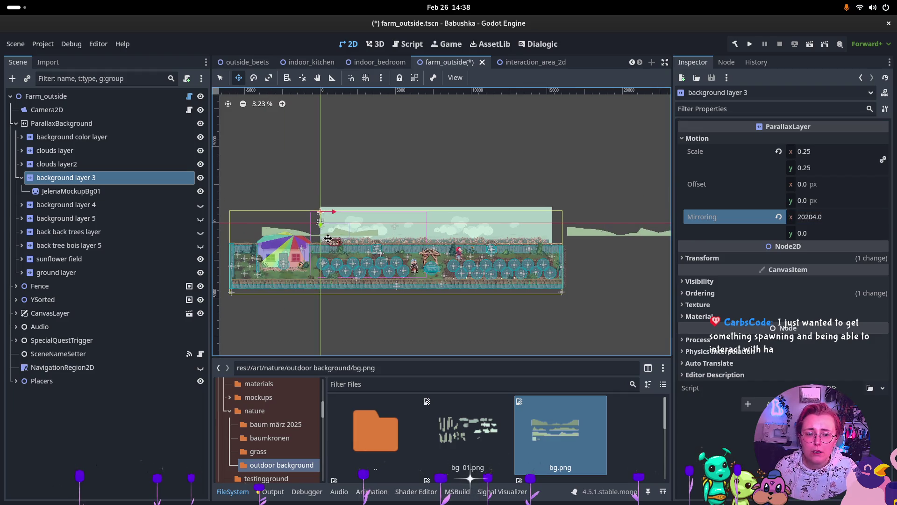
left_click(795, 216)
type("505")
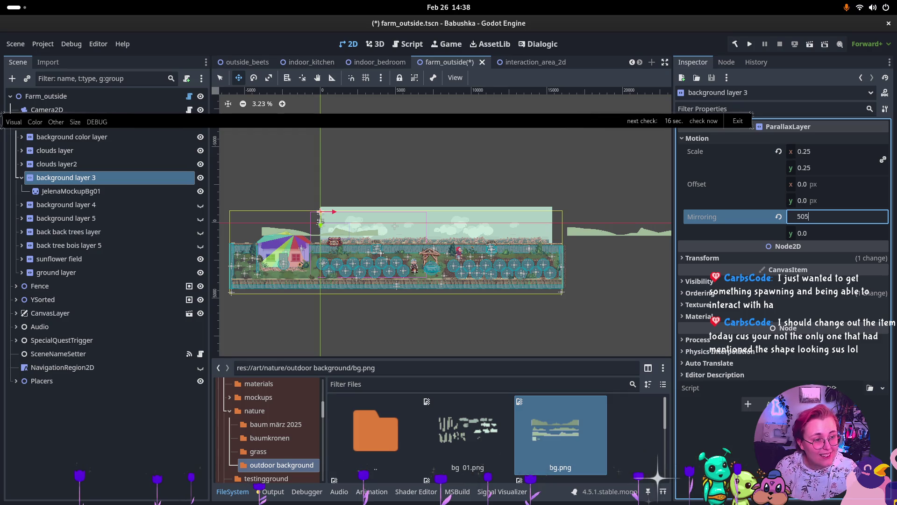
type("01")
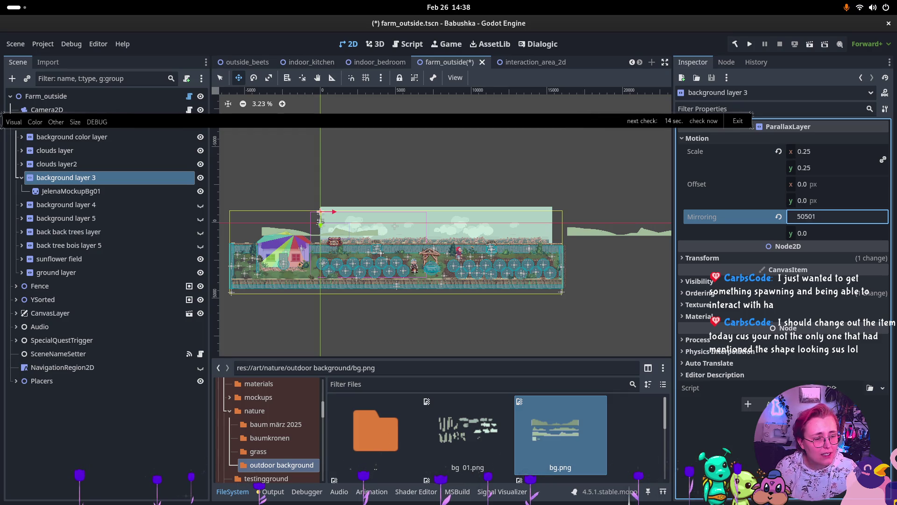
type("2")
key("Return")
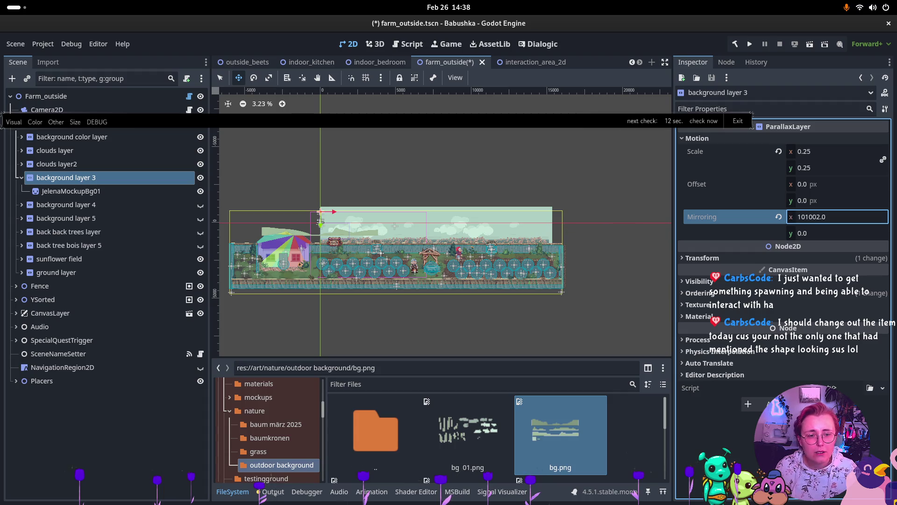
left_click(61, 194)
left_click(65, 177)
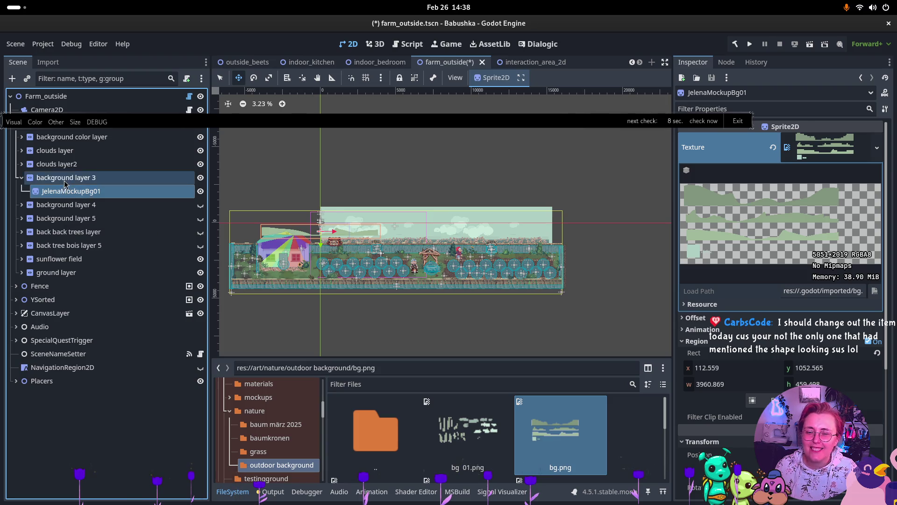
left_click(827, 218)
type("50")
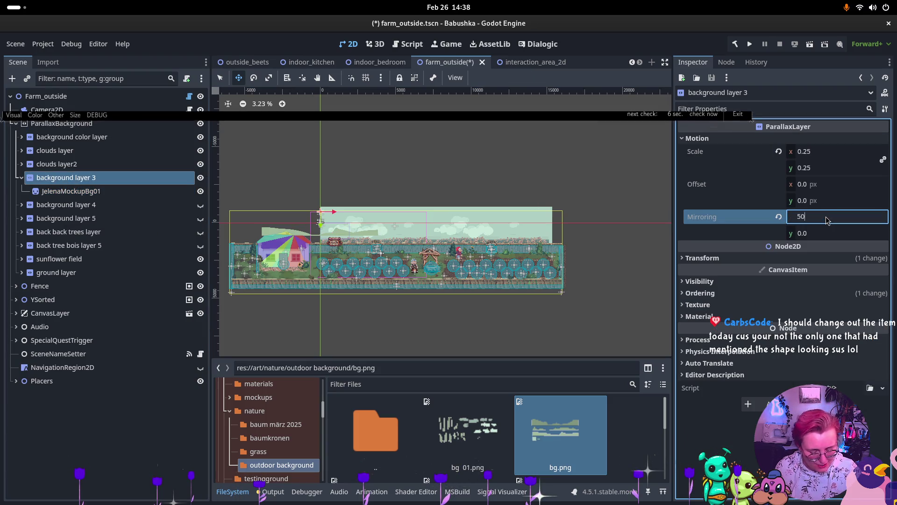
type("512")
key("Return")
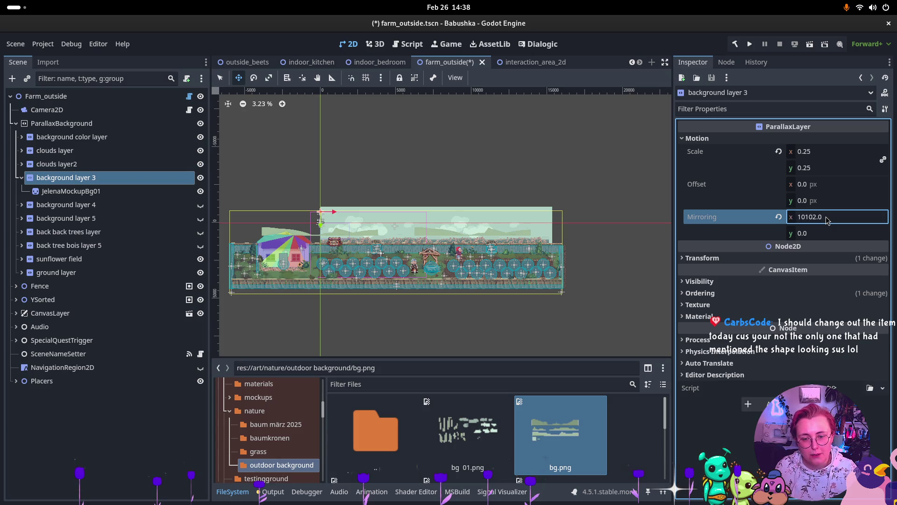
- Check JelenaMockupBg01's region, then set the layer's mirroring x to the 5051 texture width
scroll(357, 238, "up", 6)
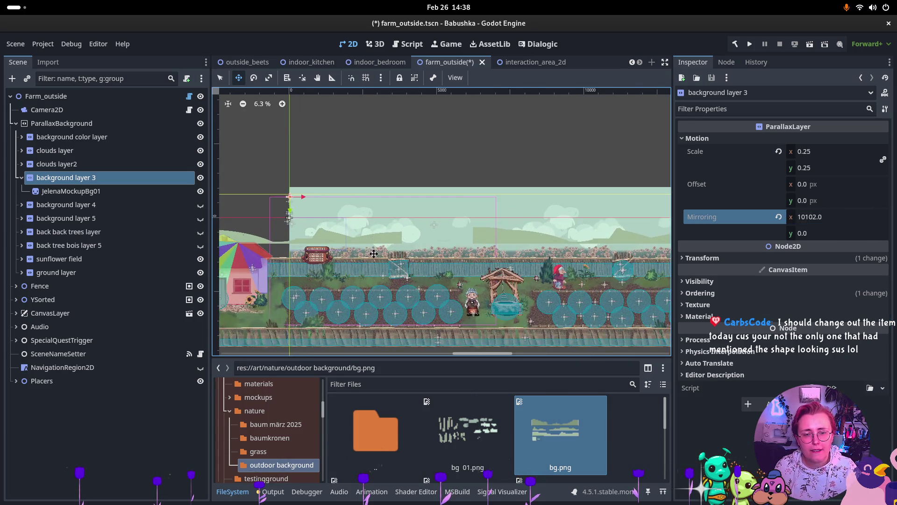
left_click(74, 191)
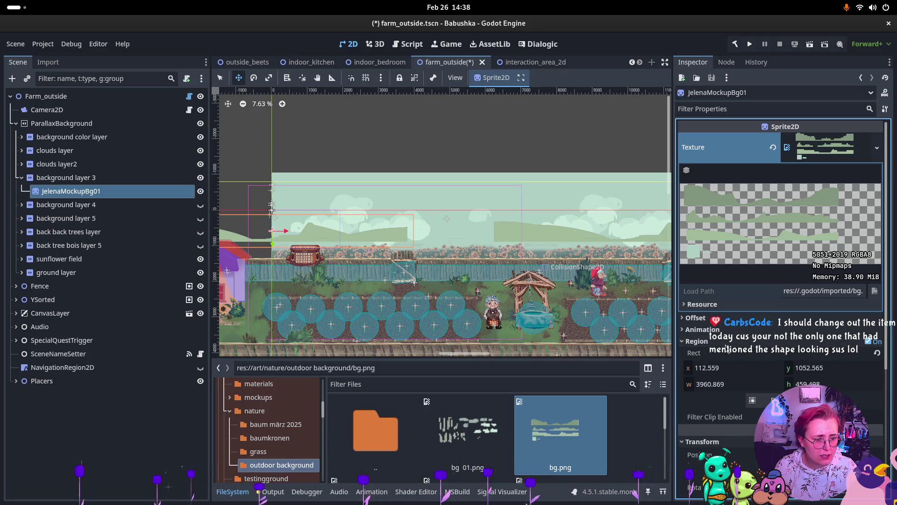
left_click(711, 342)
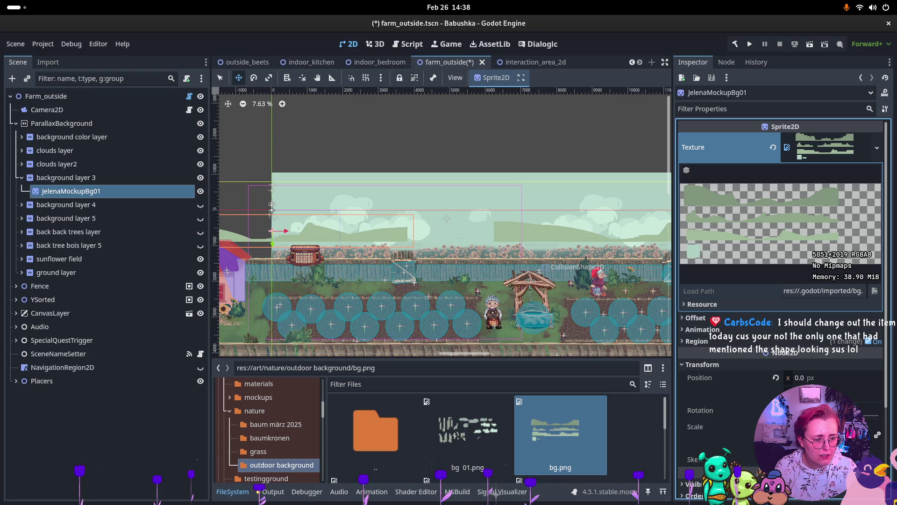
left_click(83, 178)
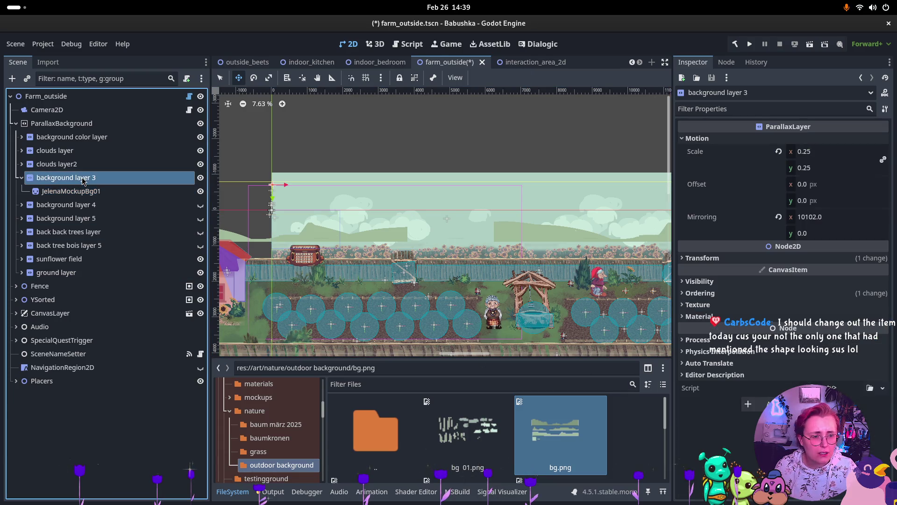
left_click(809, 217)
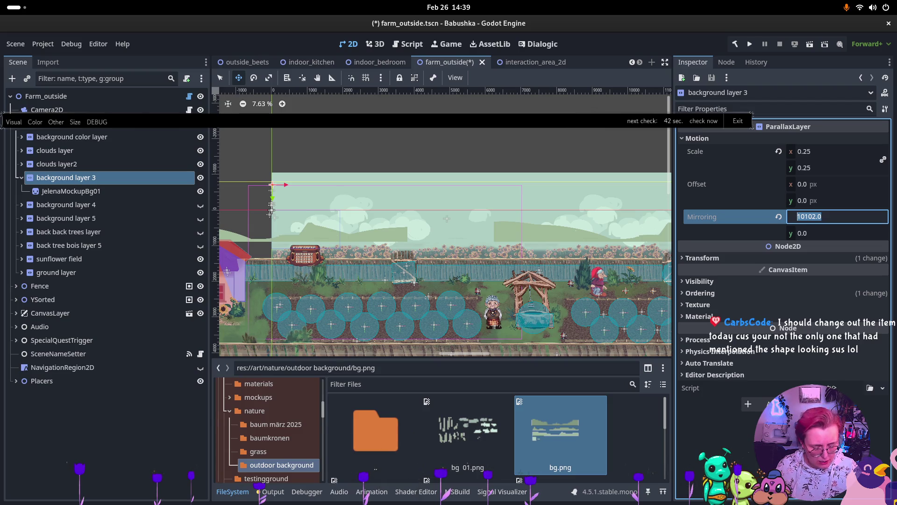
type("5051")
key("Return")
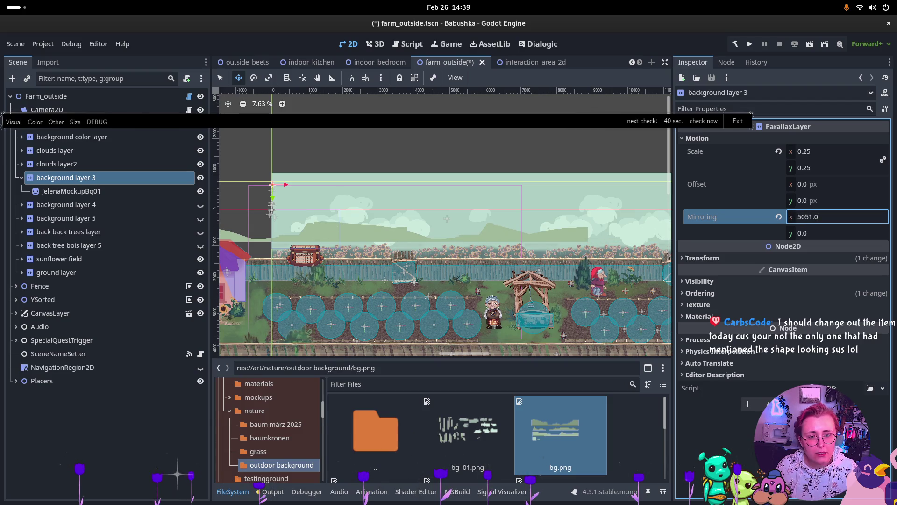
- Enter 5051*2 so background layer 3 mirrors at x 10102
left_click(104, 193)
scroll(788, 350, "down", 3)
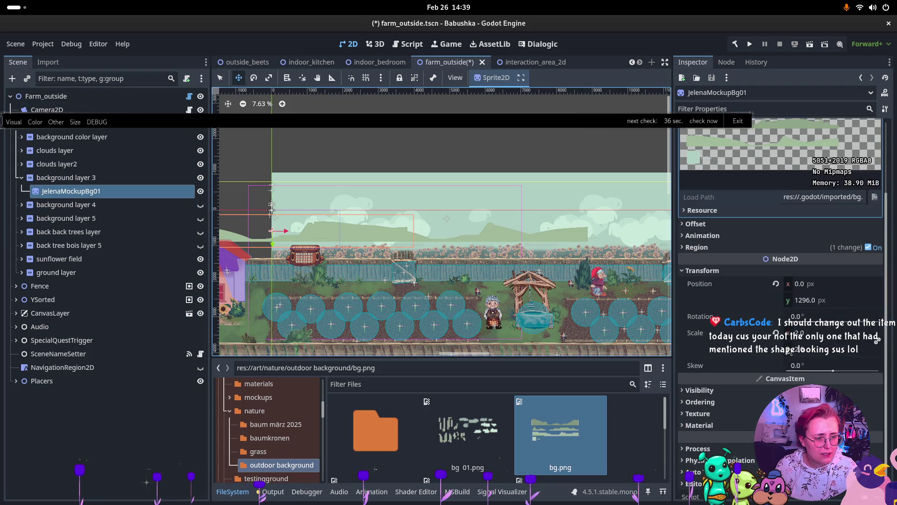
scroll(795, 354, "up", 1)
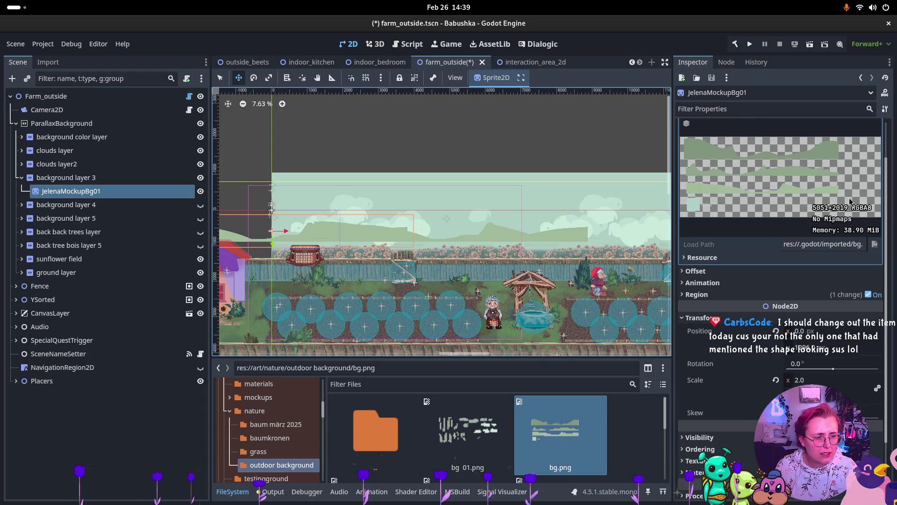
left_click(149, 181)
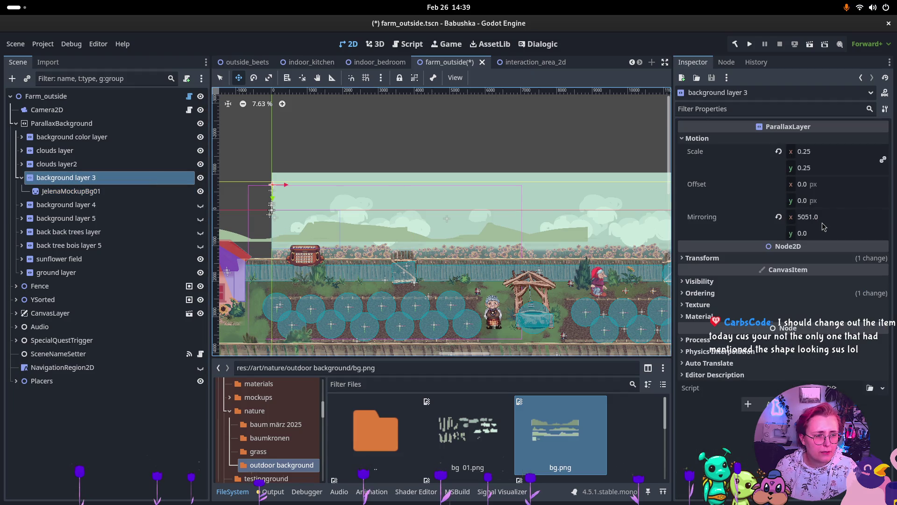
left_click(825, 217)
type("5051*2")
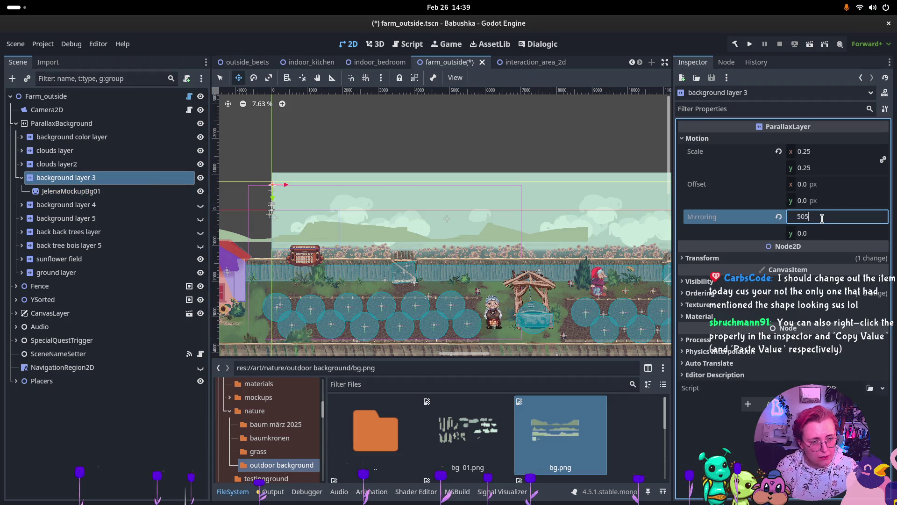
key("Return")
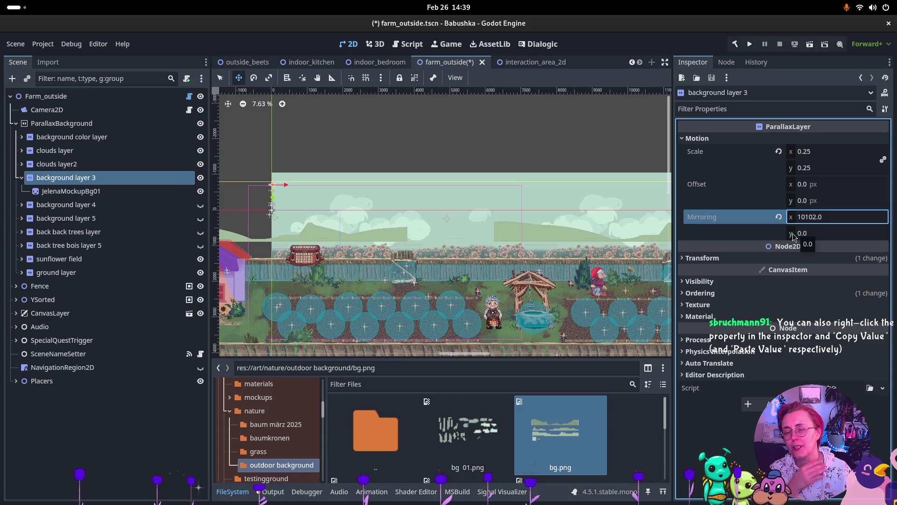
left_click(70, 191)
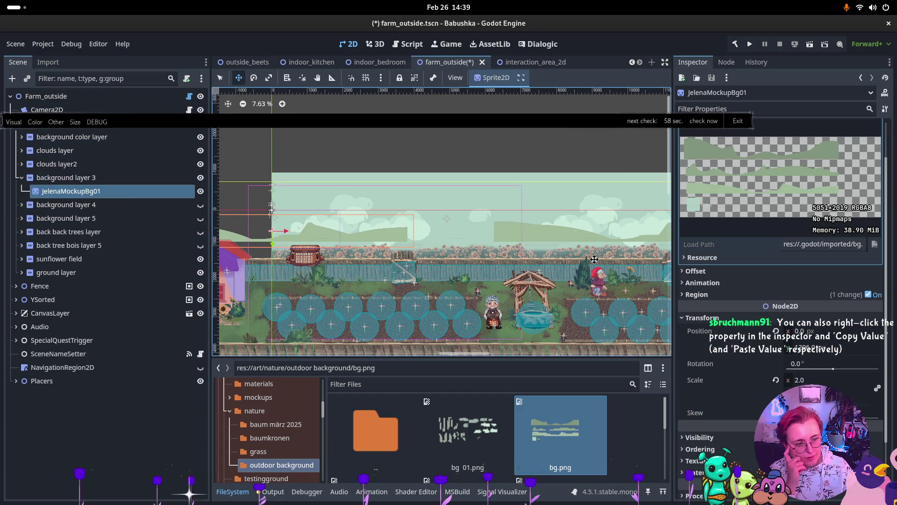
left_click(747, 272)
left_click(747, 272)
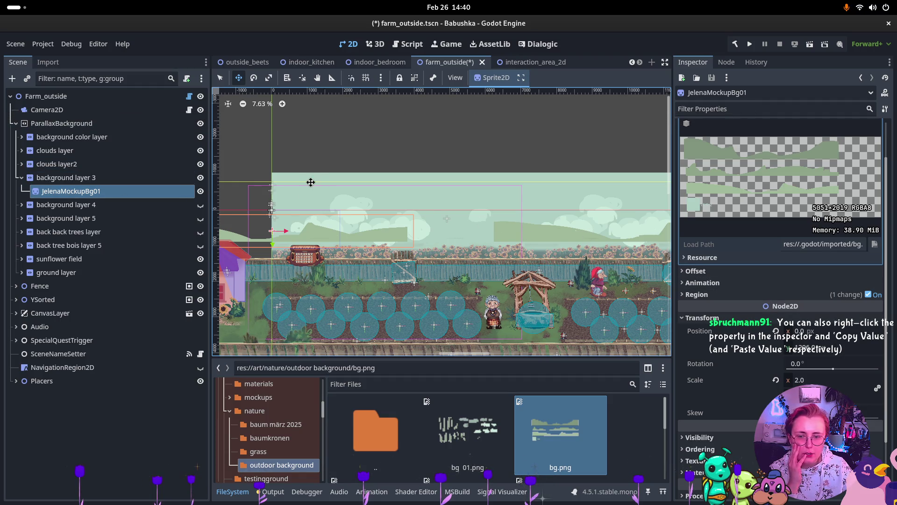
left_click_drag(283, 233, 408, 232)
key("ctrl+z")
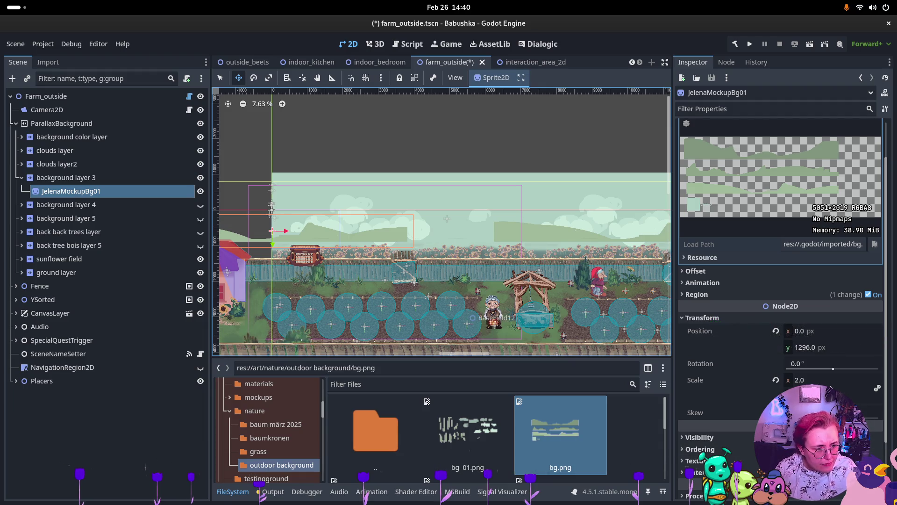
key("Up")
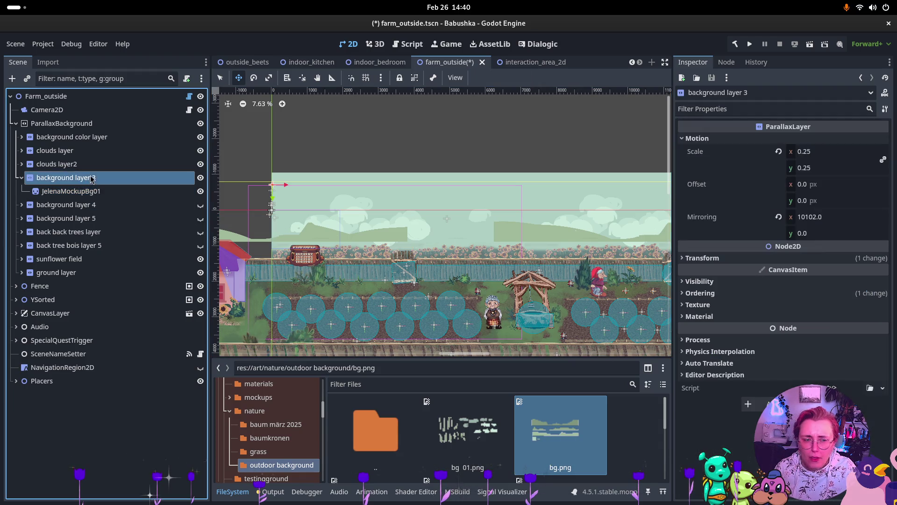
- Try a parallax motion scale of 1 on background layer 3, then undo back to 0.25
left_click(811, 152)
type("1")
key("Return")
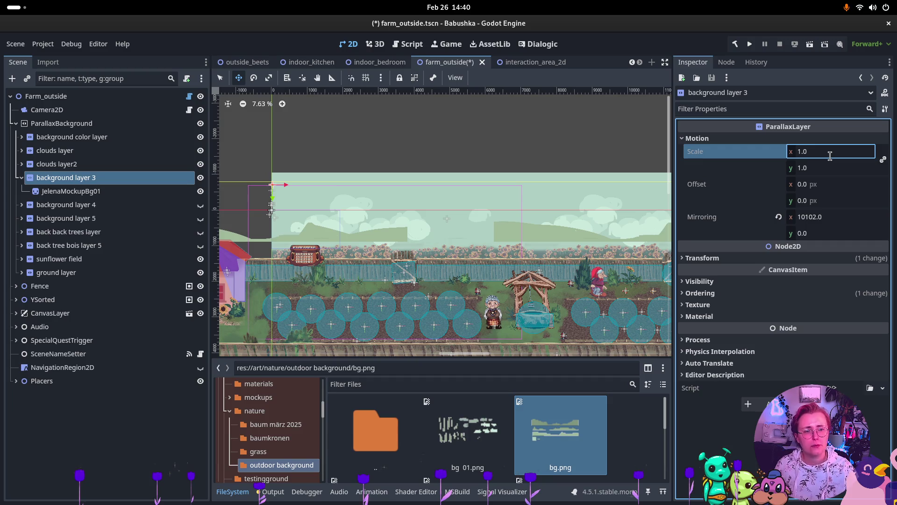
key("ctrl+z")
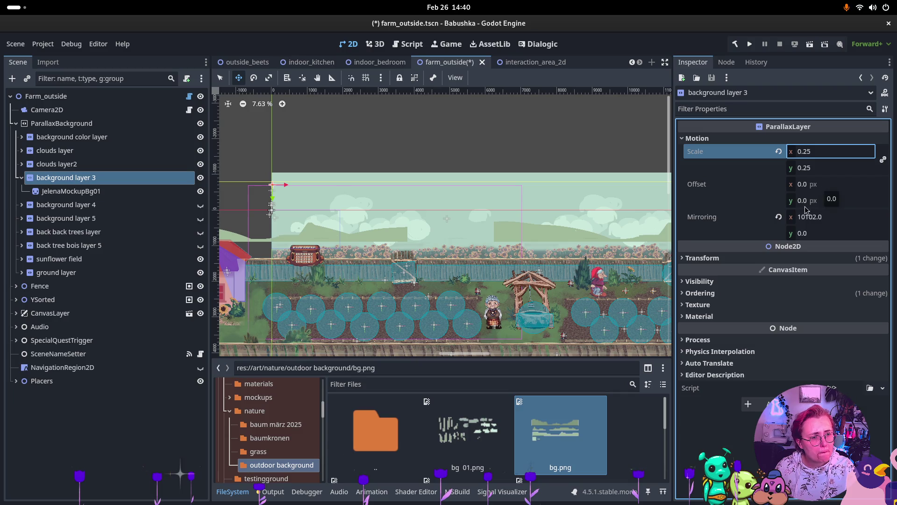
- Change background layer 3's position x from 18 to 0
left_click(720, 258)
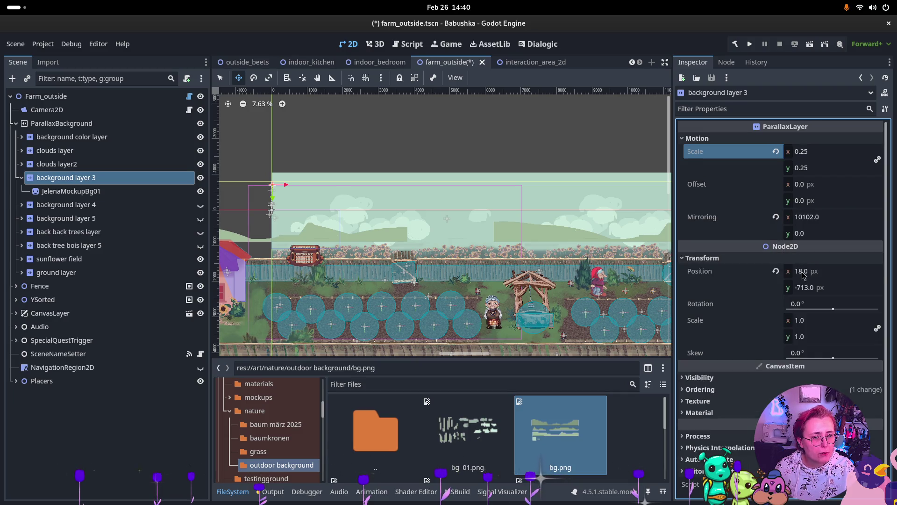
left_click(870, 271)
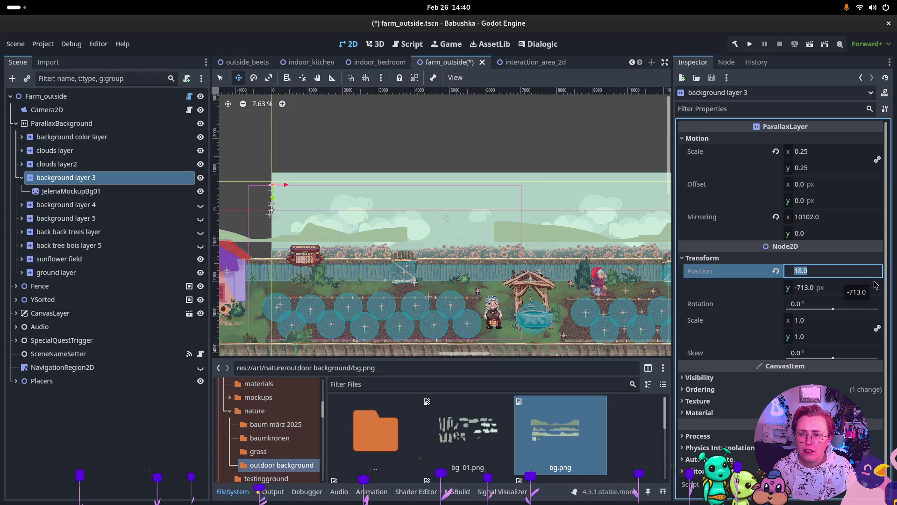
type("0")
key("Return")
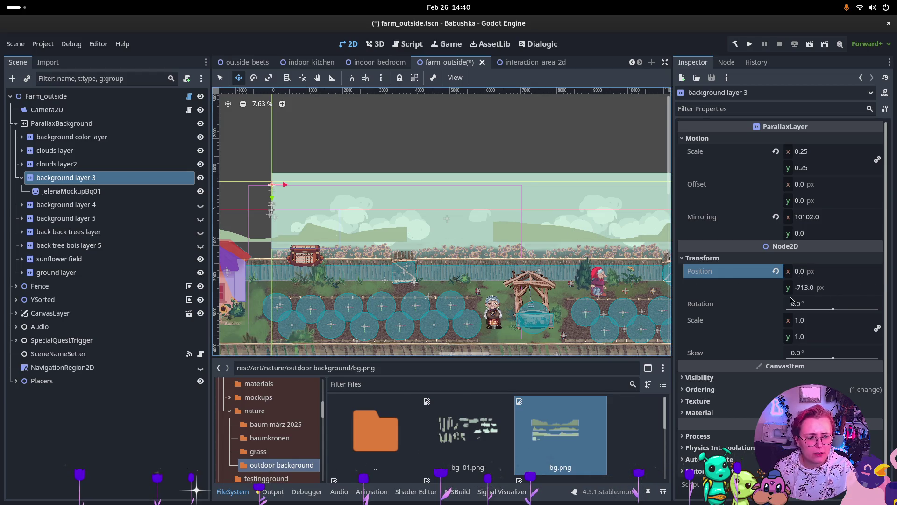
left_click(742, 389)
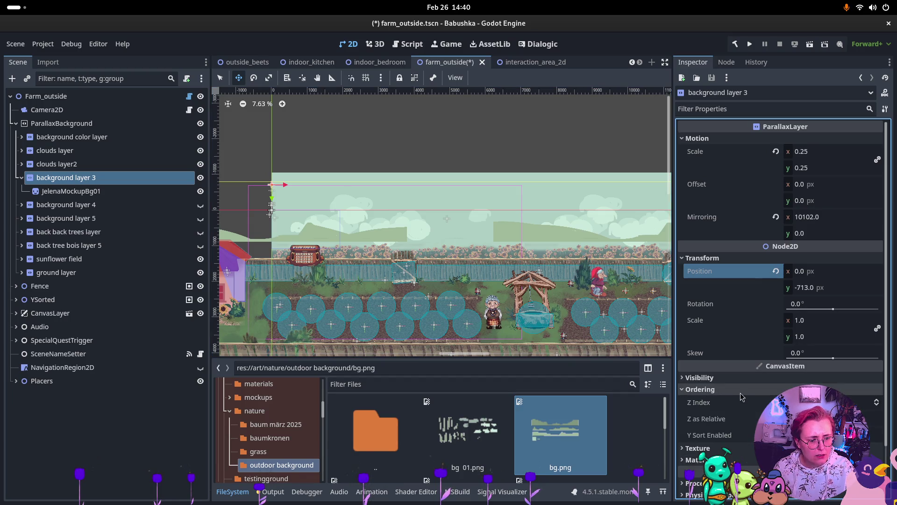
left_click(748, 391)
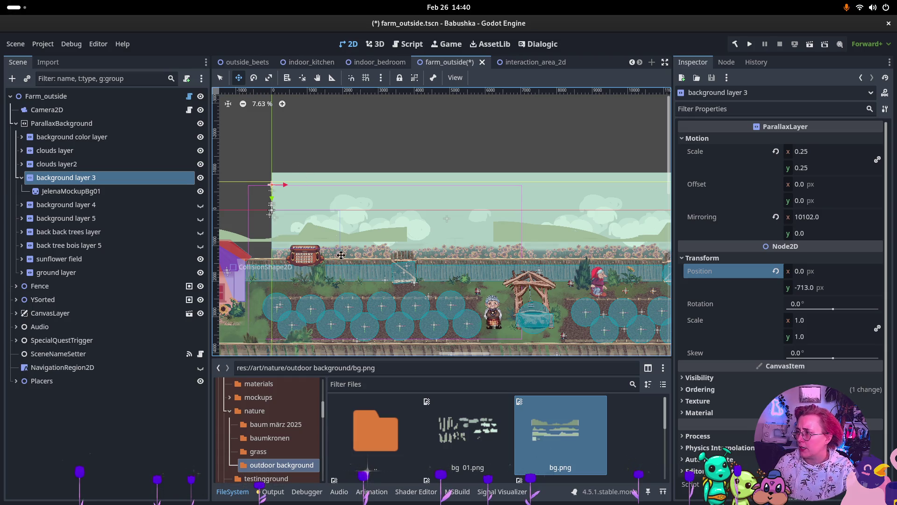
key("super")
key("super")
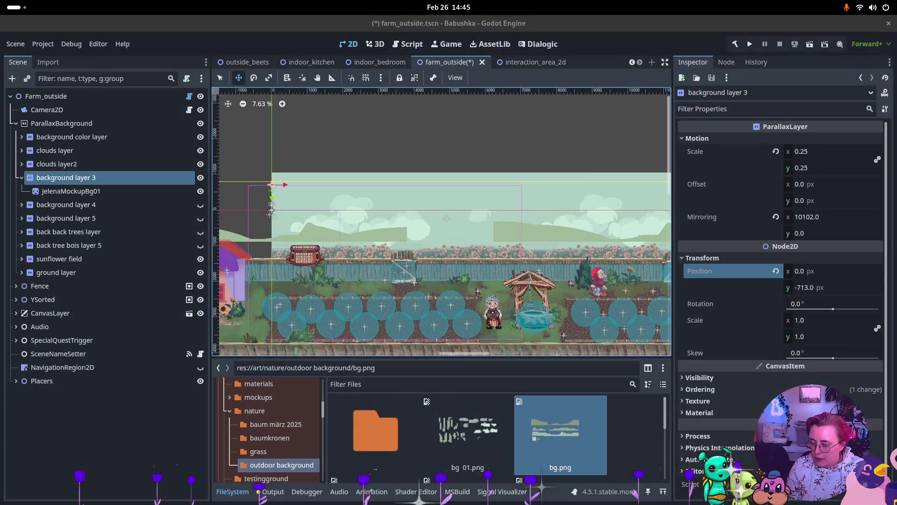
- Switch back to the Godot window and expand JelenaMockupBg01's region settings
key("super")
left_click(344, 459)
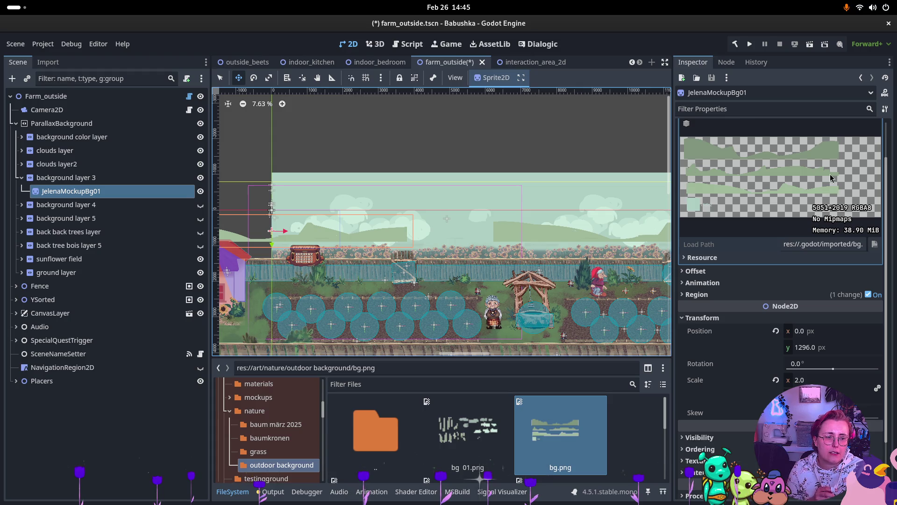
left_click(777, 295)
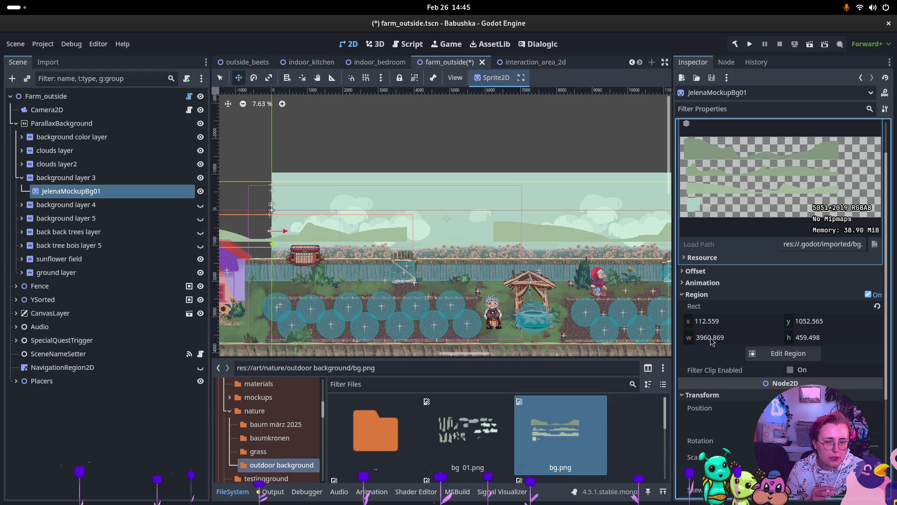
- Re-crop the region to the third hill strip: x 145.743, y 1075.316, w 3854.861, h 390.195
left_click(797, 351)
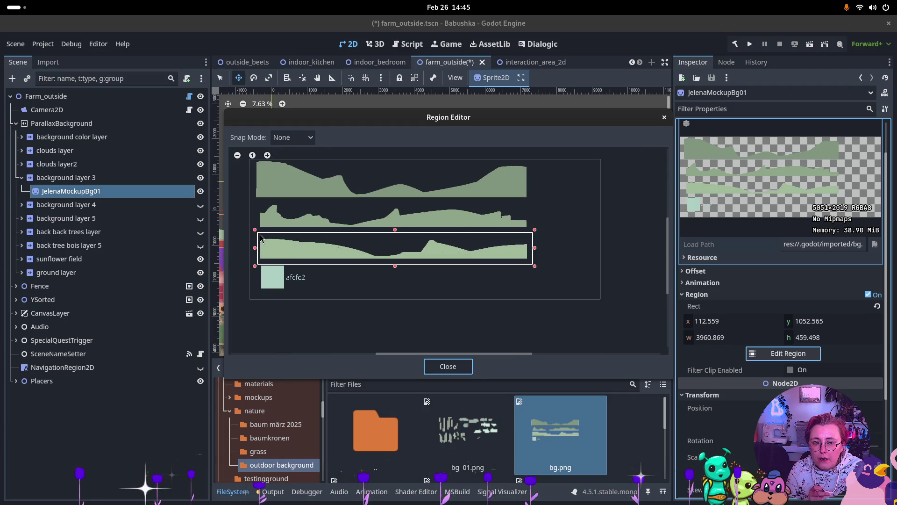
mouse_move(257, 231)
left_mouse_down()
mouse_move(270, 253)
mouse_move(401, 267)
mouse_move(529, 265)
left_mouse_up()
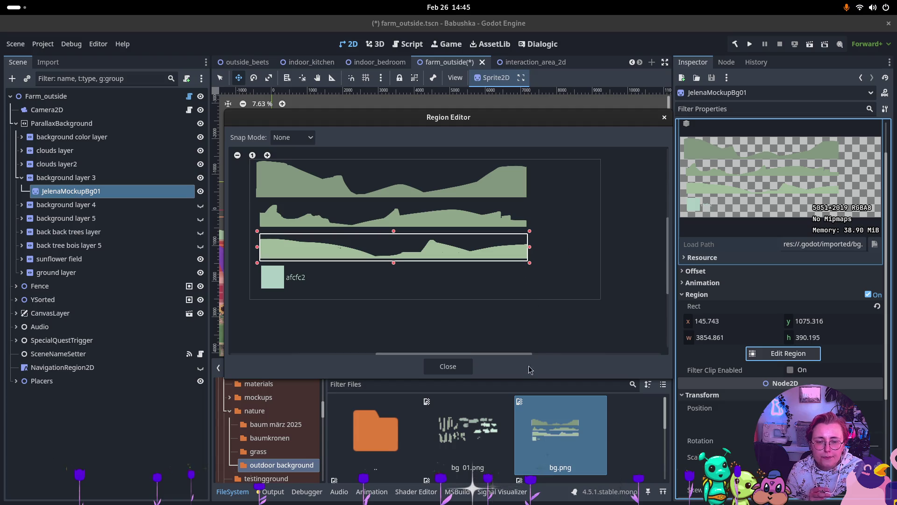
left_click(448, 366)
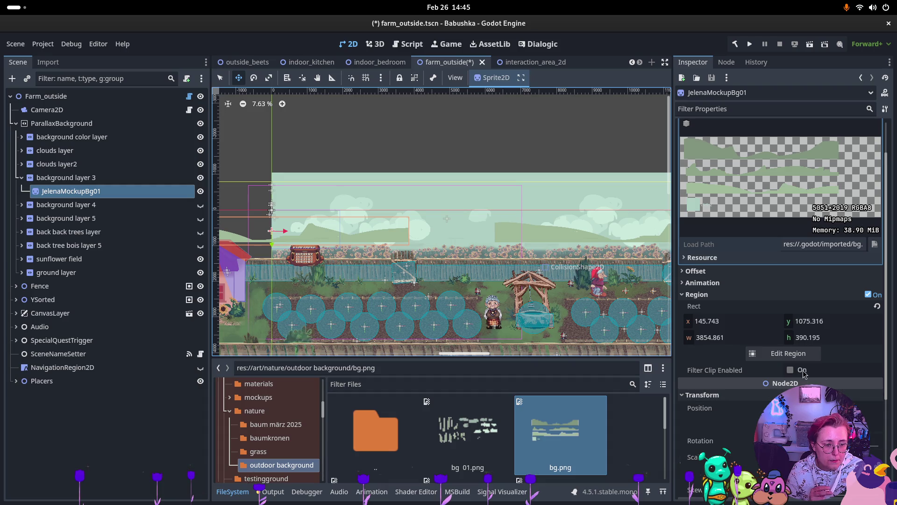
left_click(702, 344)
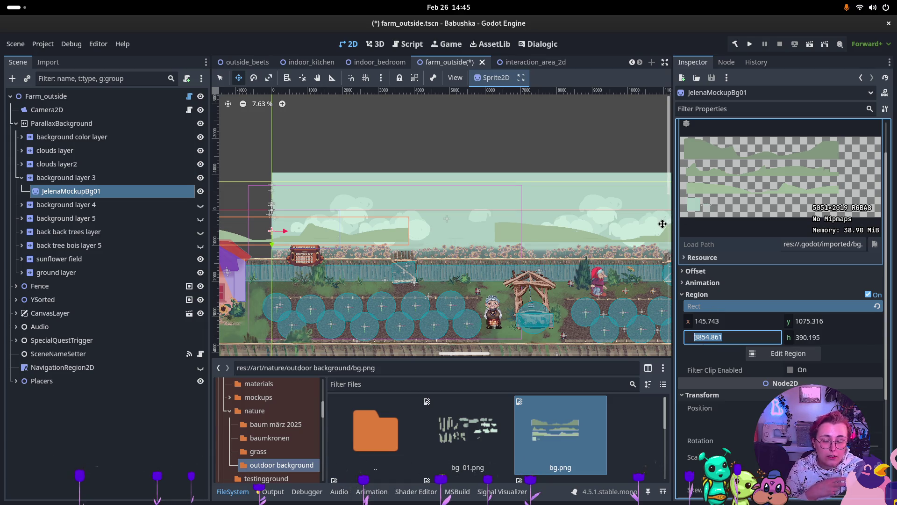
left_click(81, 180)
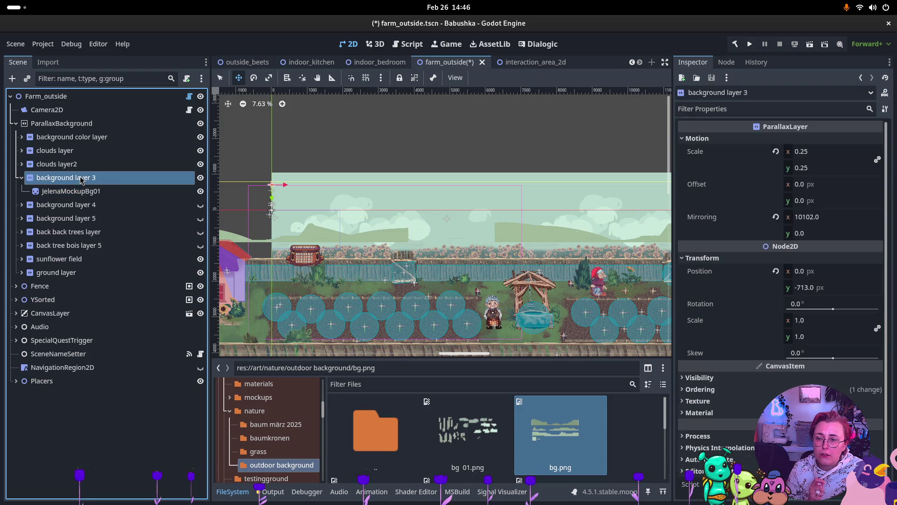
left_click(813, 217)
type("3854.861*2")
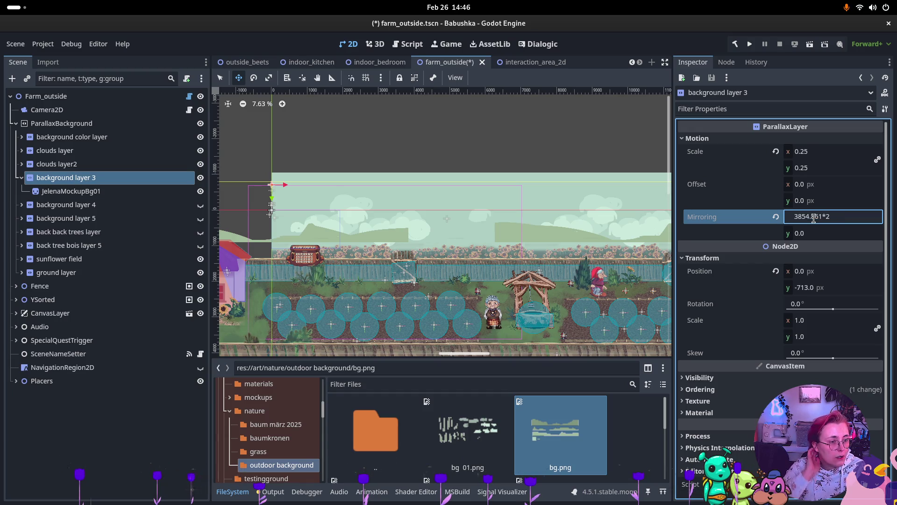
key("Return")
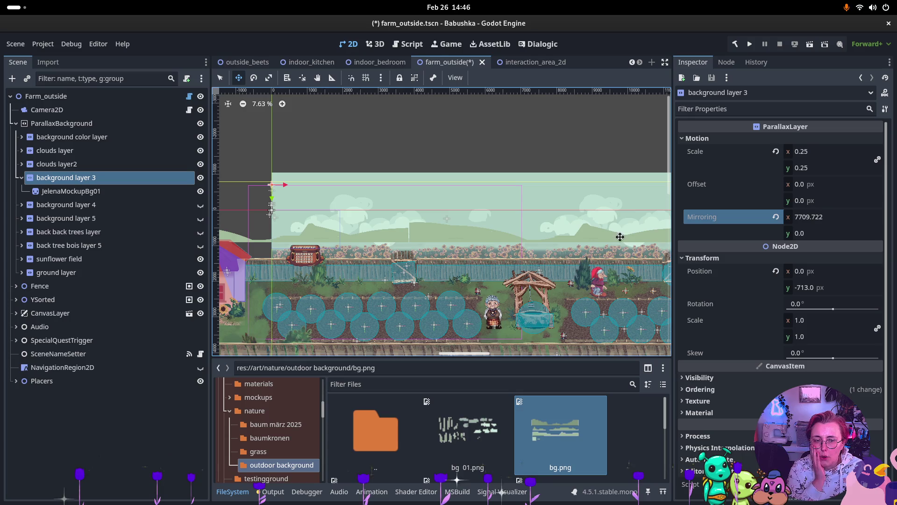
scroll(402, 210, "up", 5)
scroll(419, 220, "up", 3)
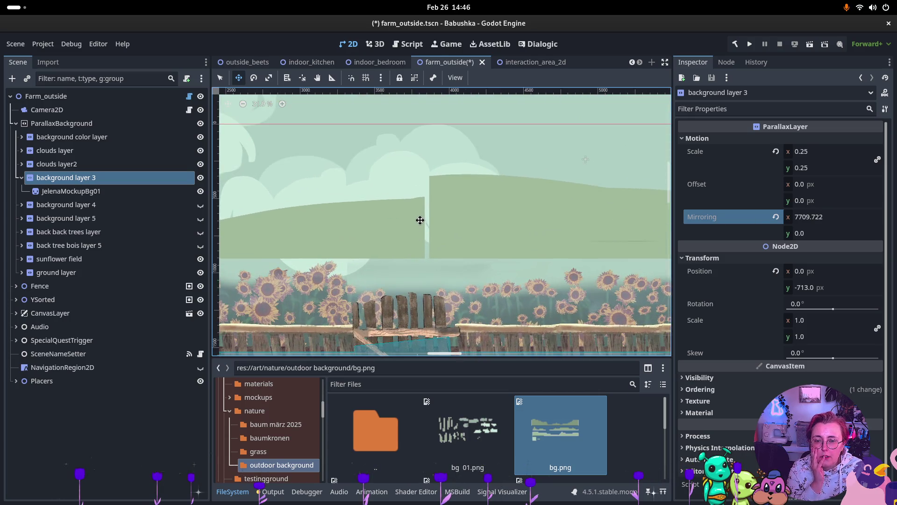
scroll(419, 223, "down", 9)
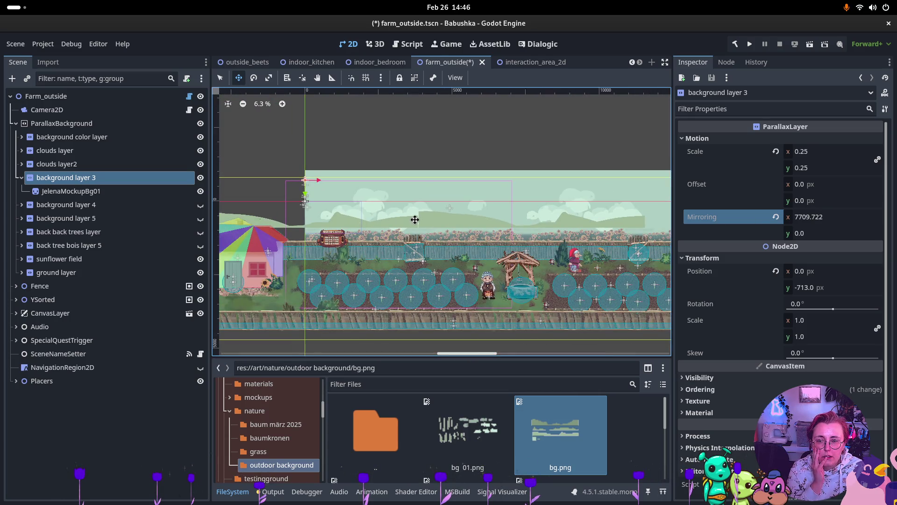
scroll(415, 219, "down", 1)
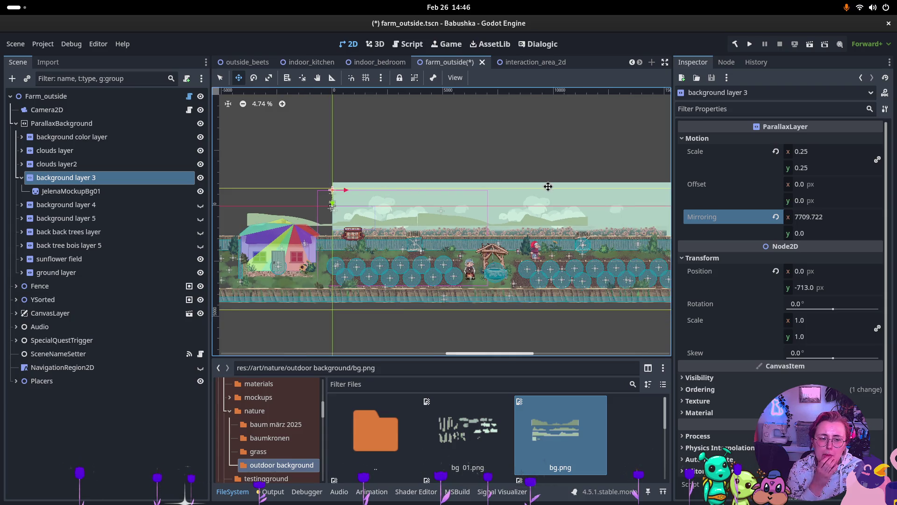
left_click(101, 195)
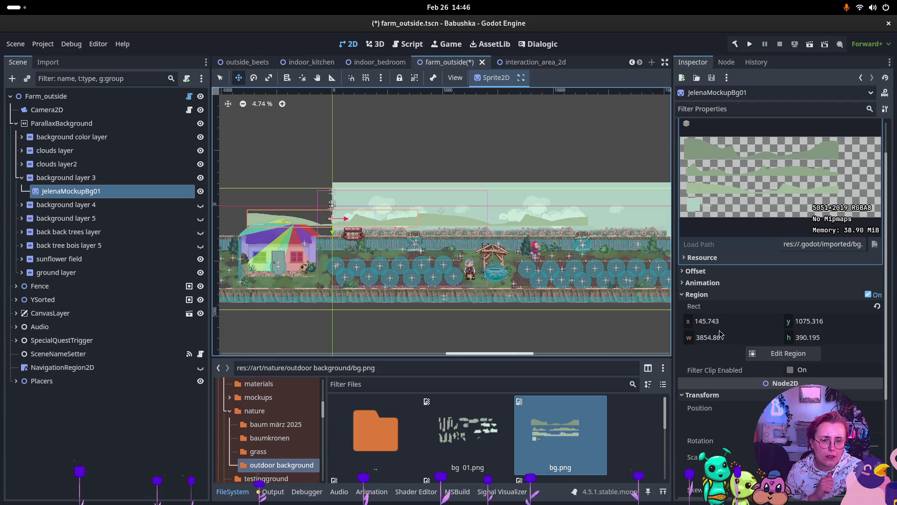
scroll(397, 199, "up", 10)
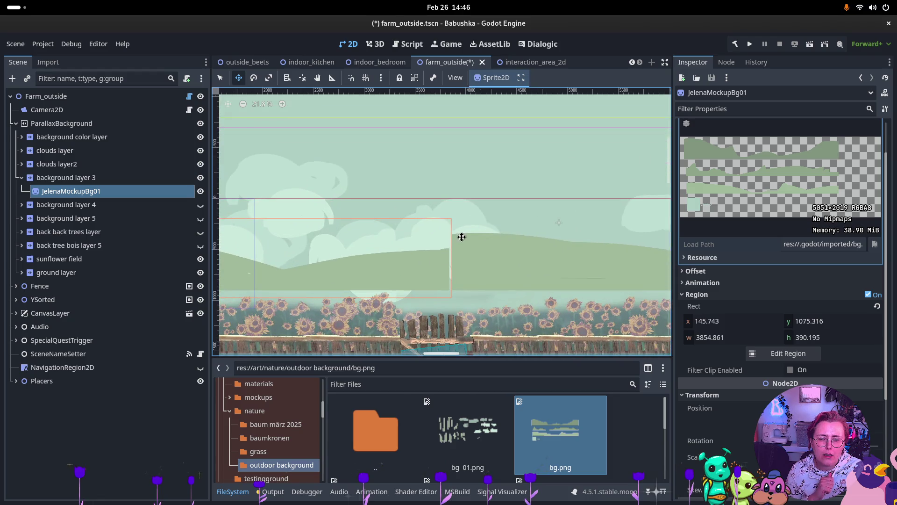
scroll(468, 233, "down", 8)
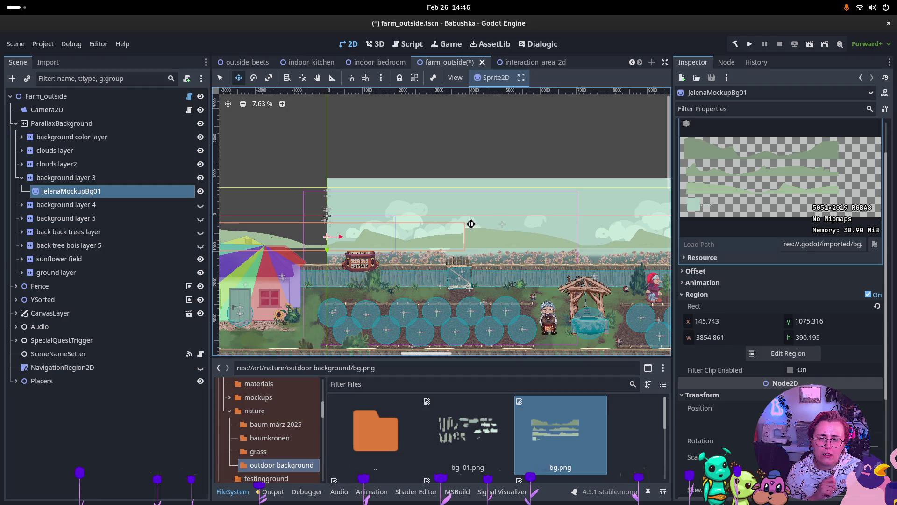
left_click(107, 178)
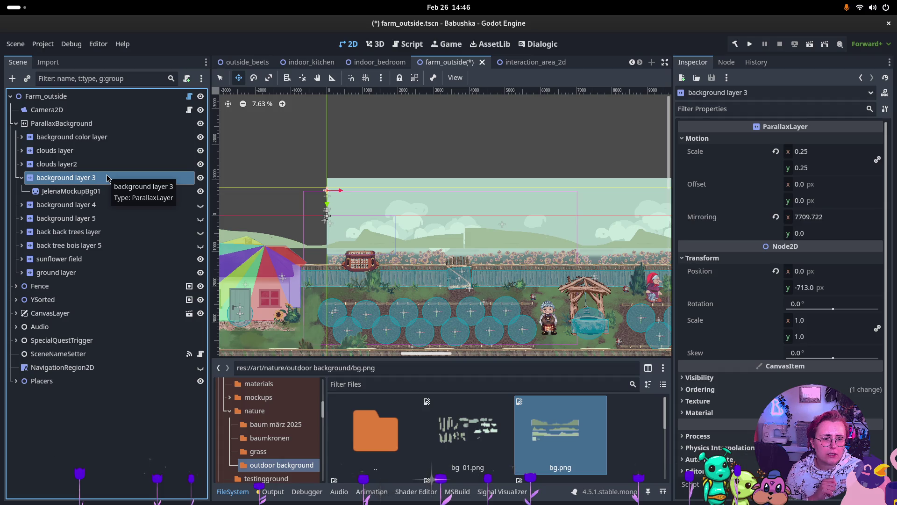
left_click(71, 191)
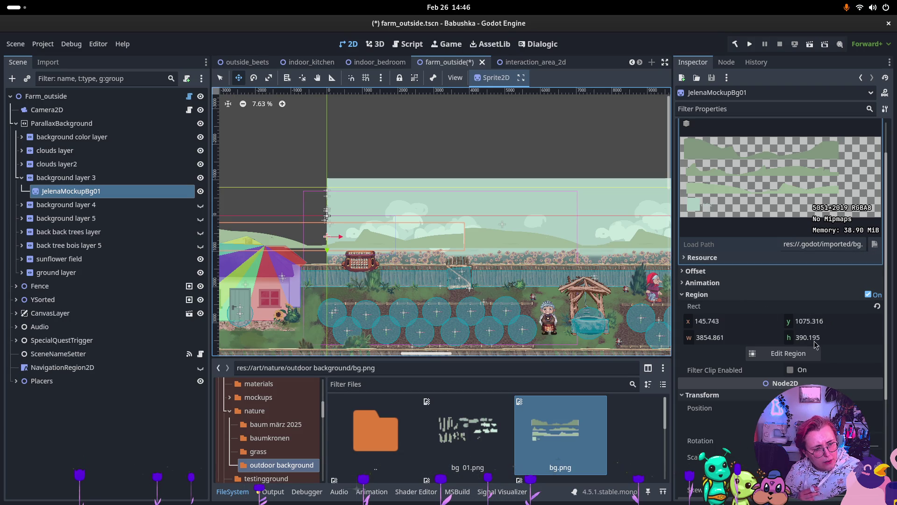
scroll(814, 348, "down", 1)
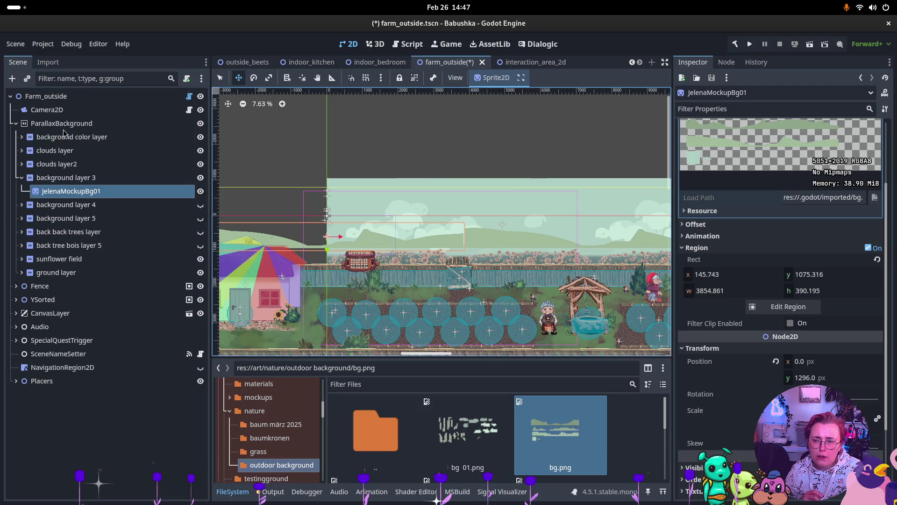
left_click(99, 180)
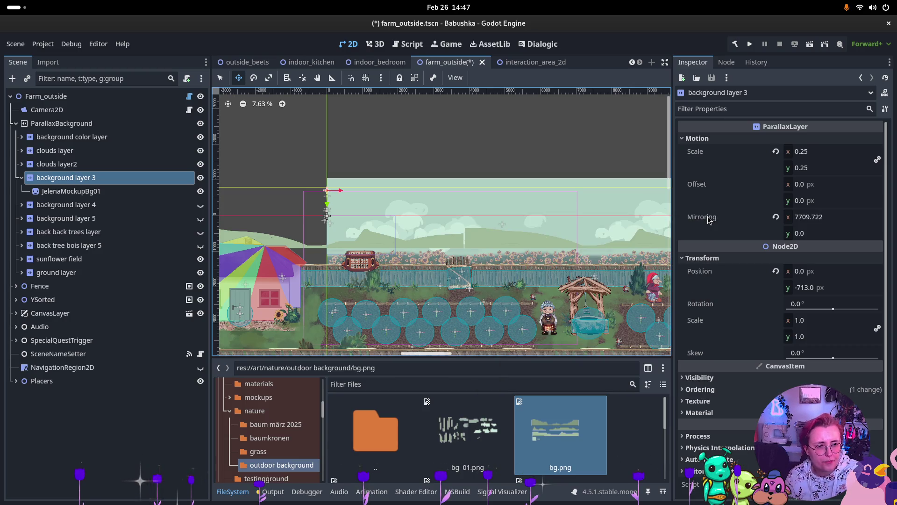
mouse_move(709, 225)
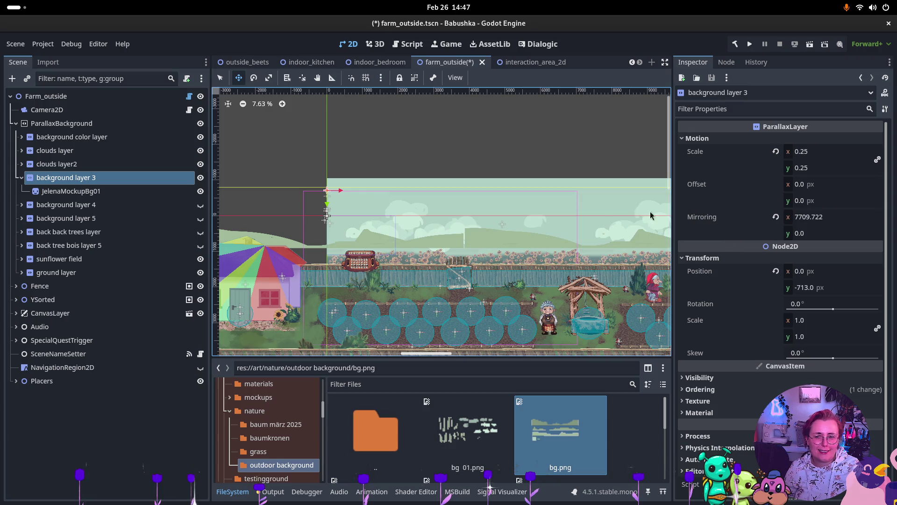
left_click(44, 192)
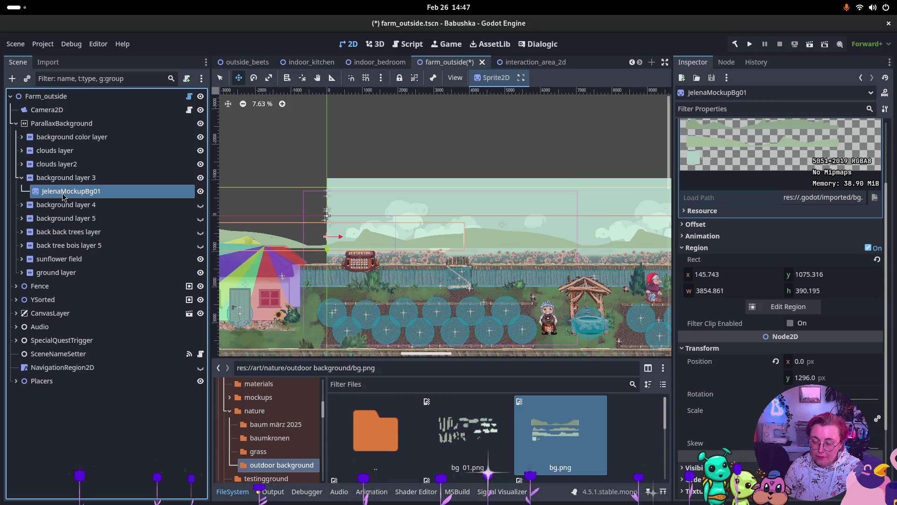
left_click(22, 137)
left_click(22, 137)
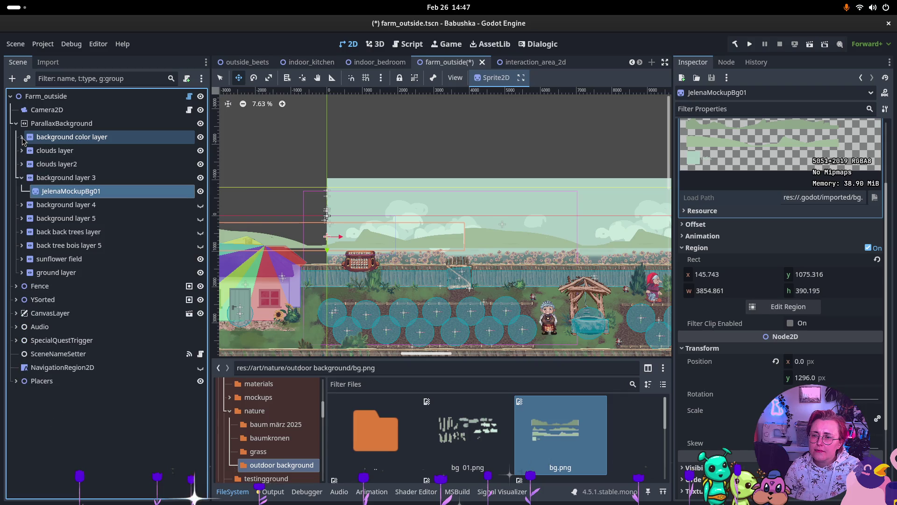
left_click(55, 179)
left_click(48, 192)
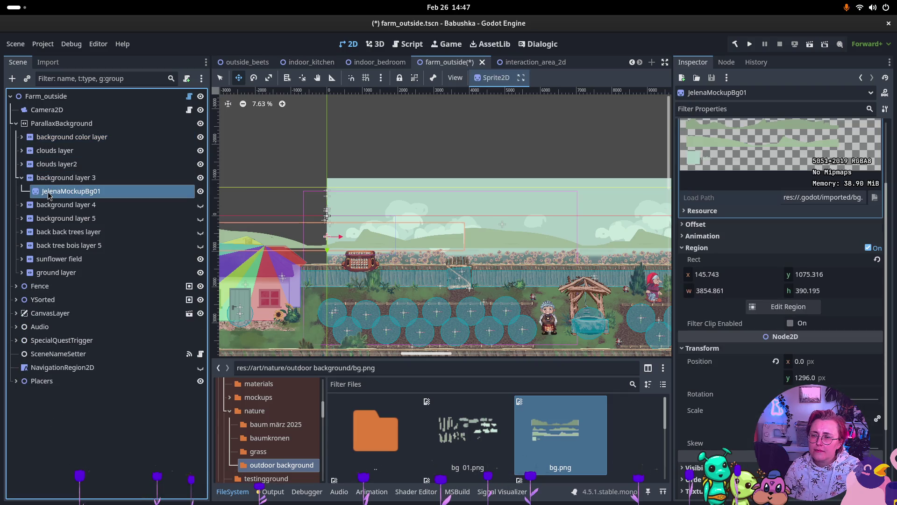
key("ctrl+d")
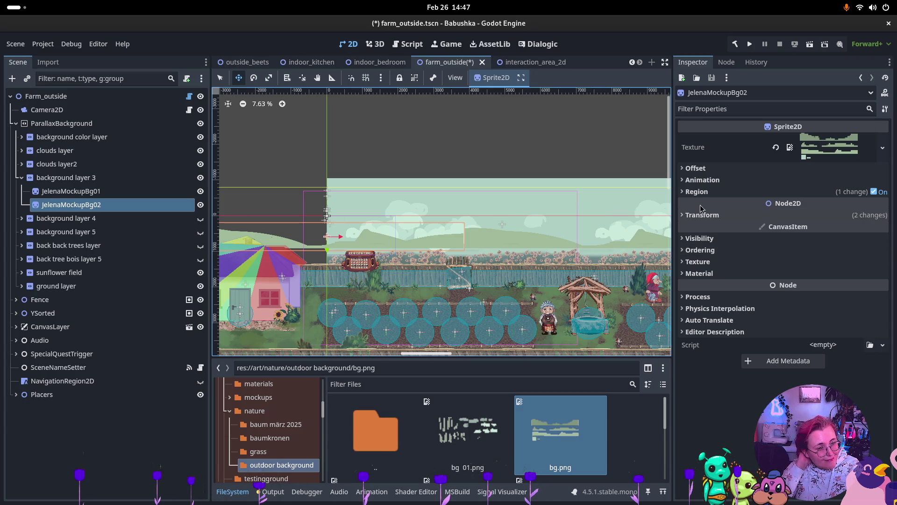
- Flip JelenaMockupBg02 horizontally and set its offset x to 3854.861
left_click(696, 168)
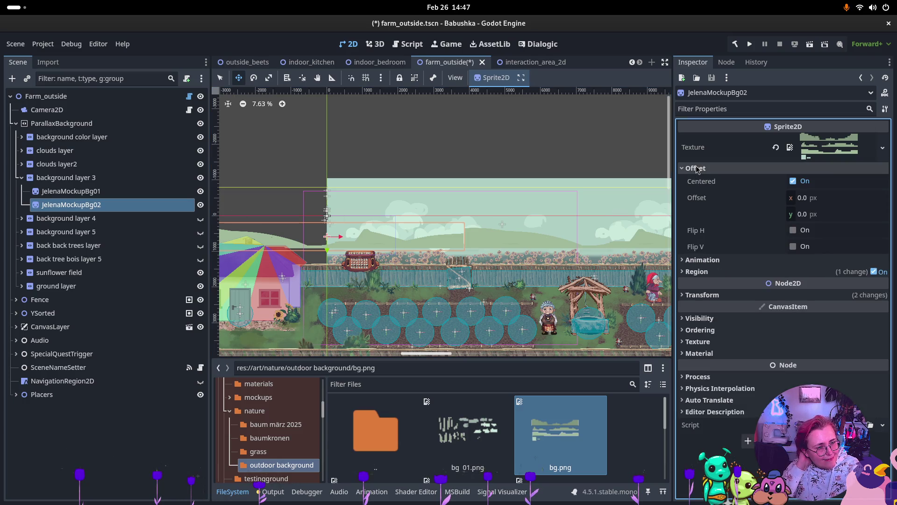
left_click(794, 230)
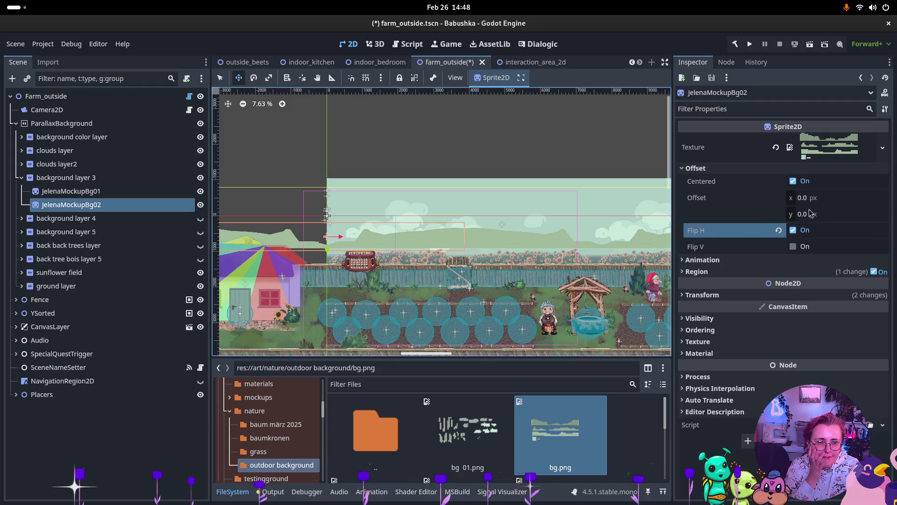
left_click(840, 202)
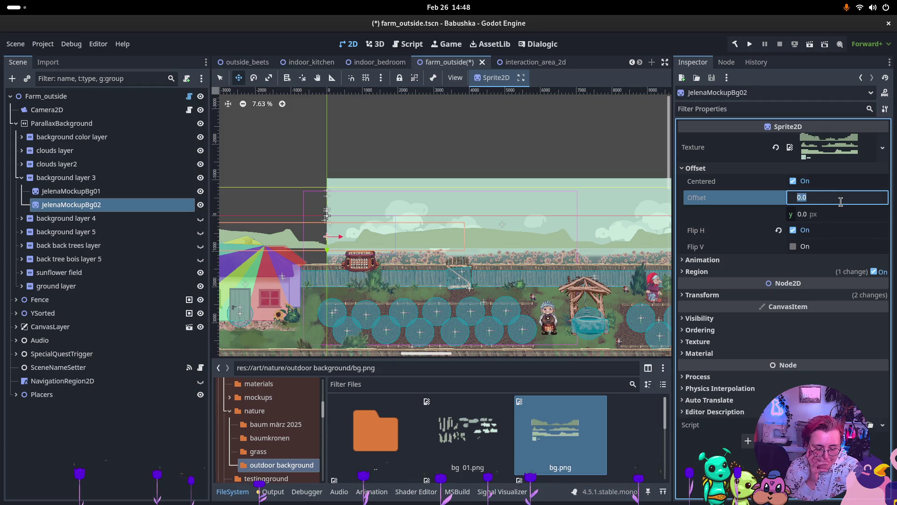
type("3854.861")
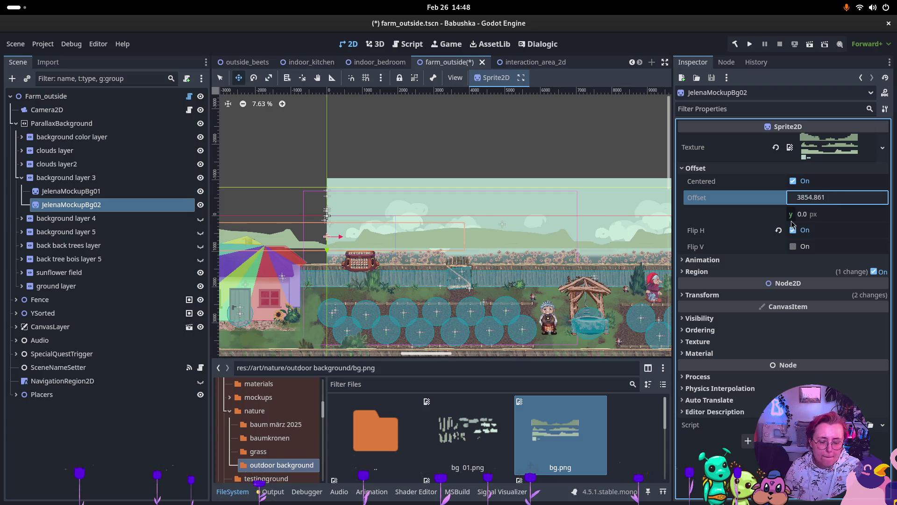
key("Return")
- Set background layer 3's mirroring x to 15419.444, four times the sprite width
left_click(79, 193)
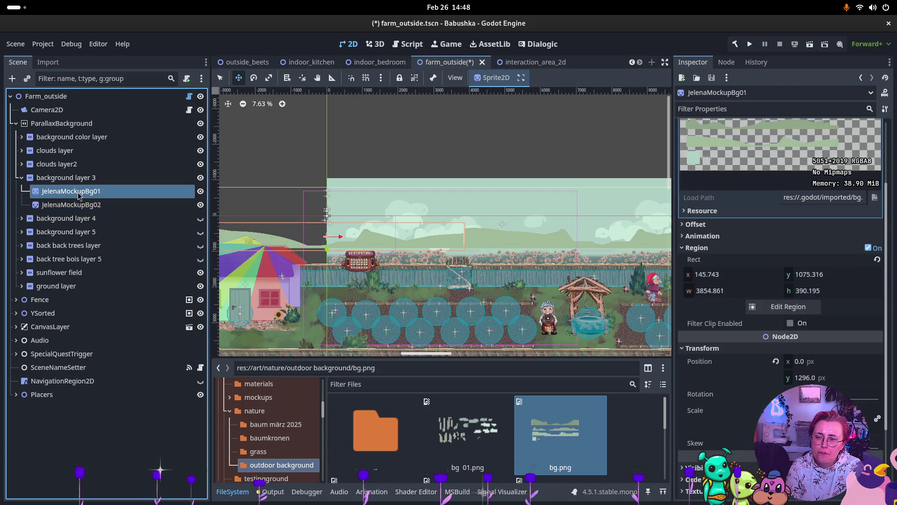
scroll(821, 257, "up", 3)
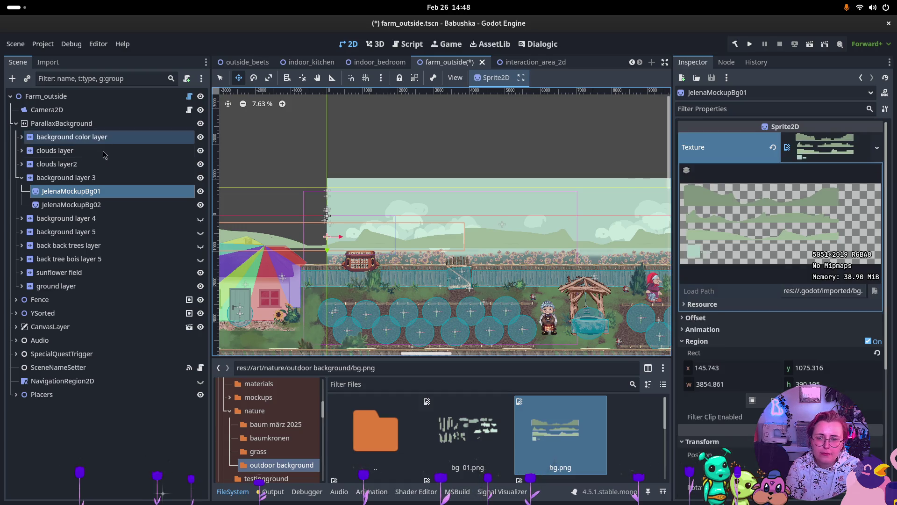
left_click(84, 180)
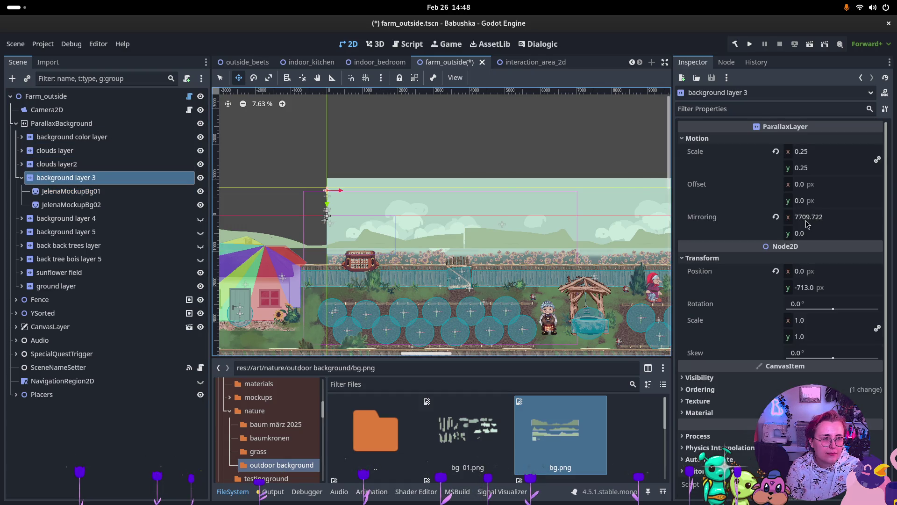
left_click(841, 220)
key("End")
type("/2")
key("Return")
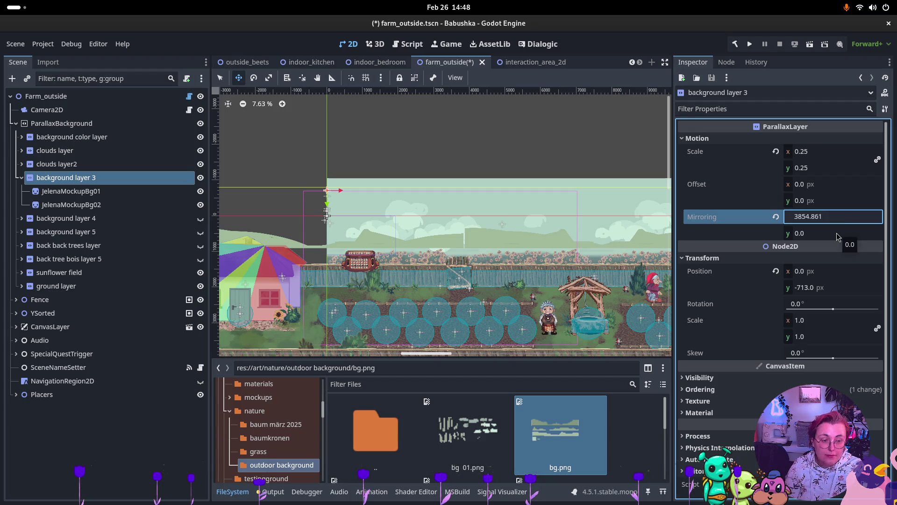
type("*")
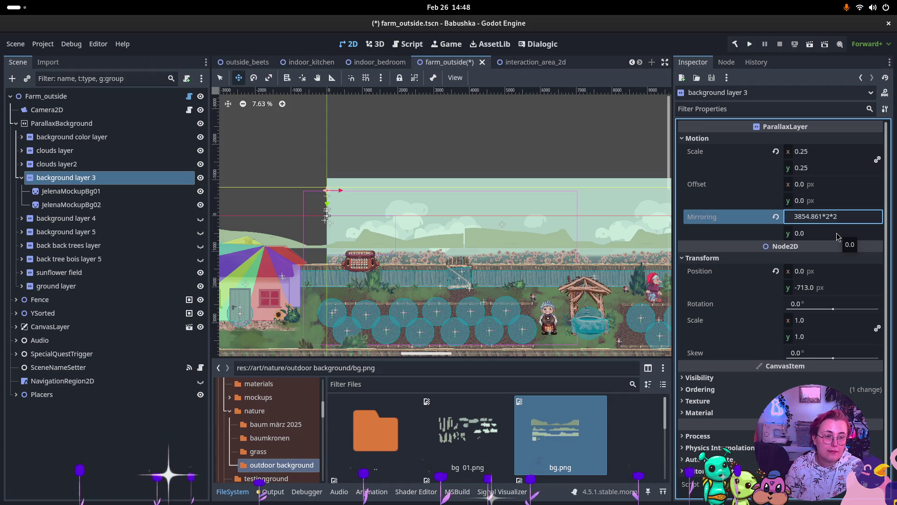
key("Return")
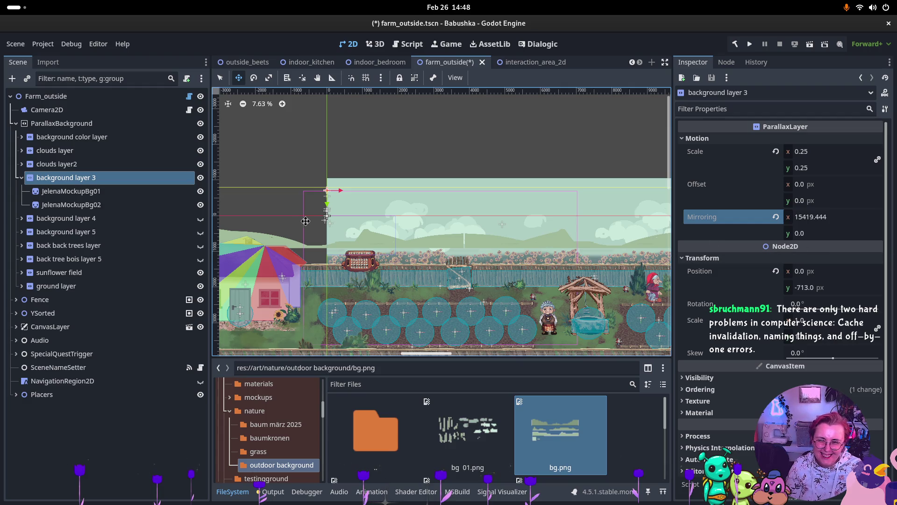
left_click(114, 196)
- Lower JelenaMockupBg02's Offset x to 3853, then to 3850
left_click(105, 206)
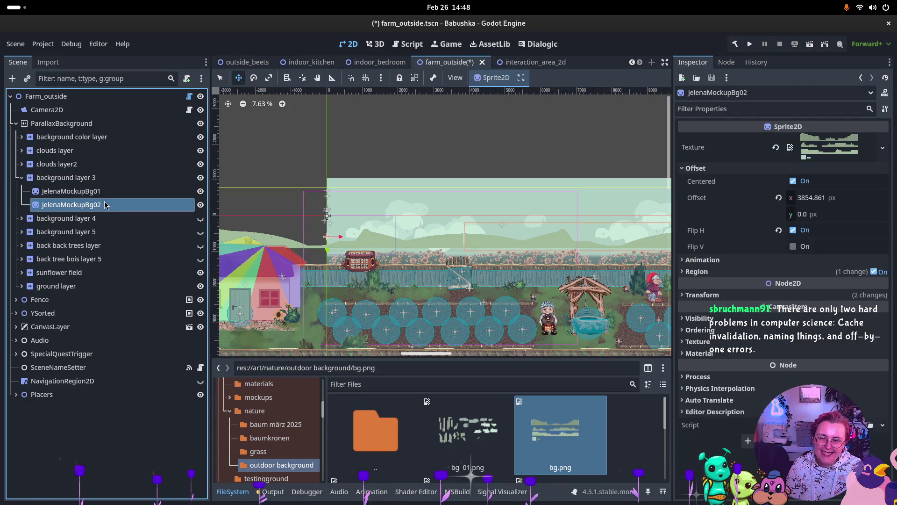
left_click(811, 202)
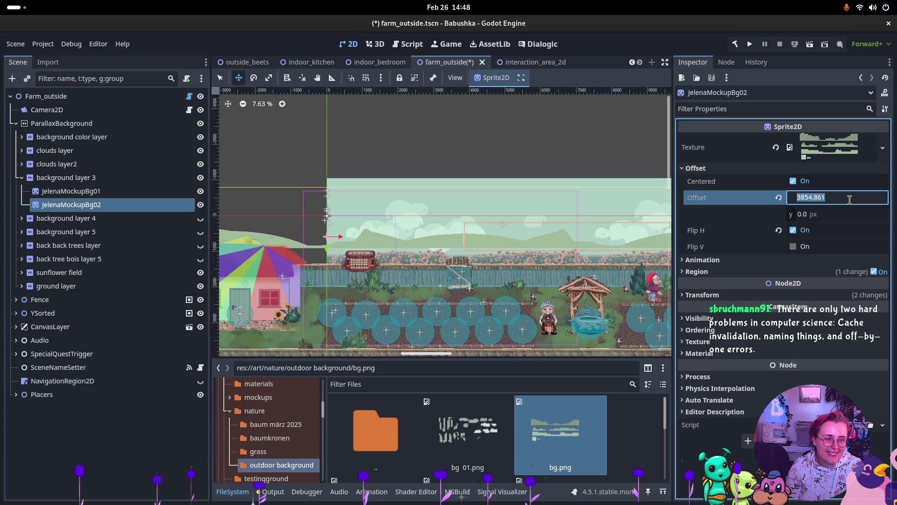
type("3853")
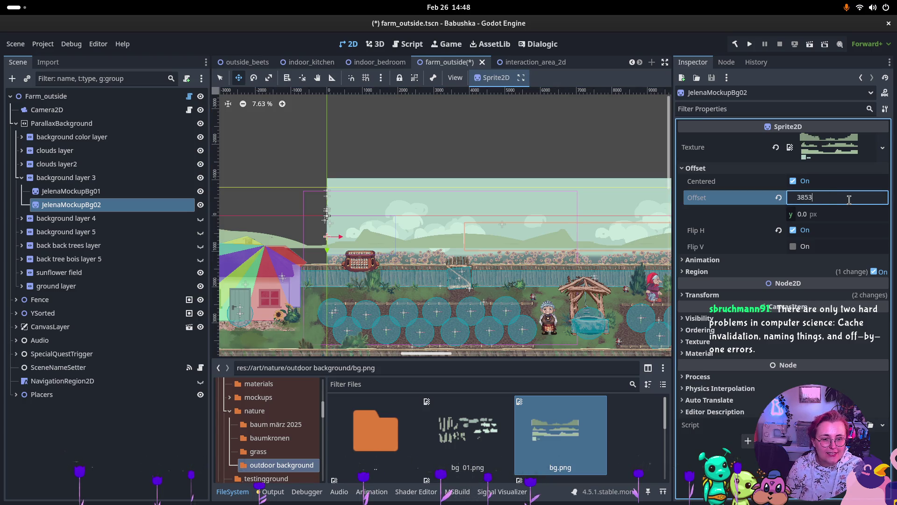
key("Return")
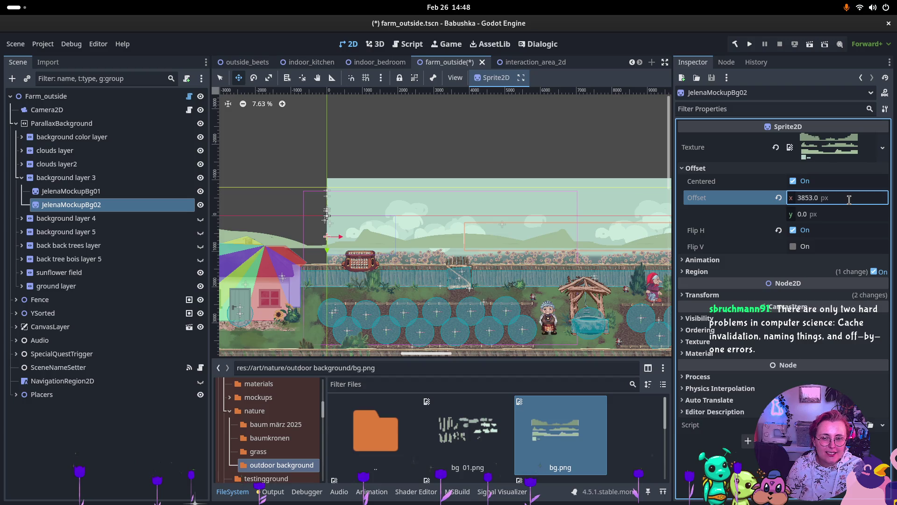
left_click(834, 199)
key("shift+Left")
key("shift+Left")
key("Right")
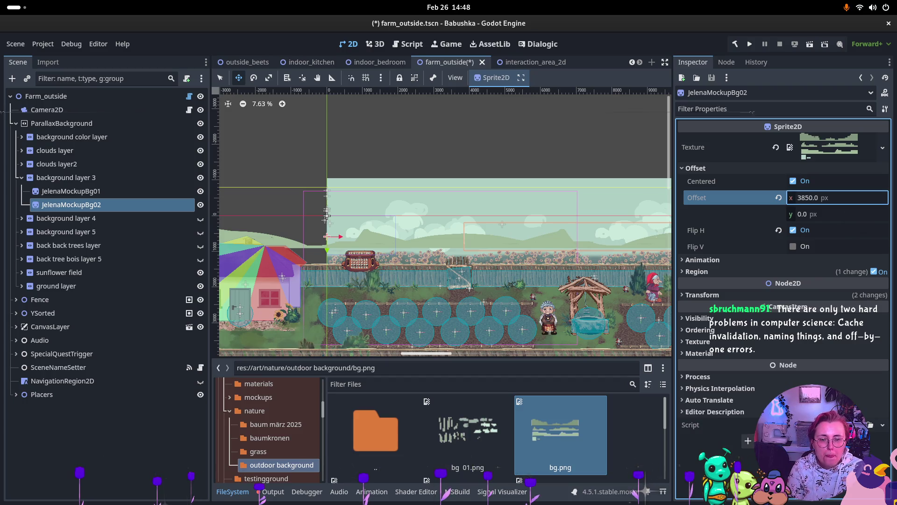
scroll(449, 245, "up", 4)
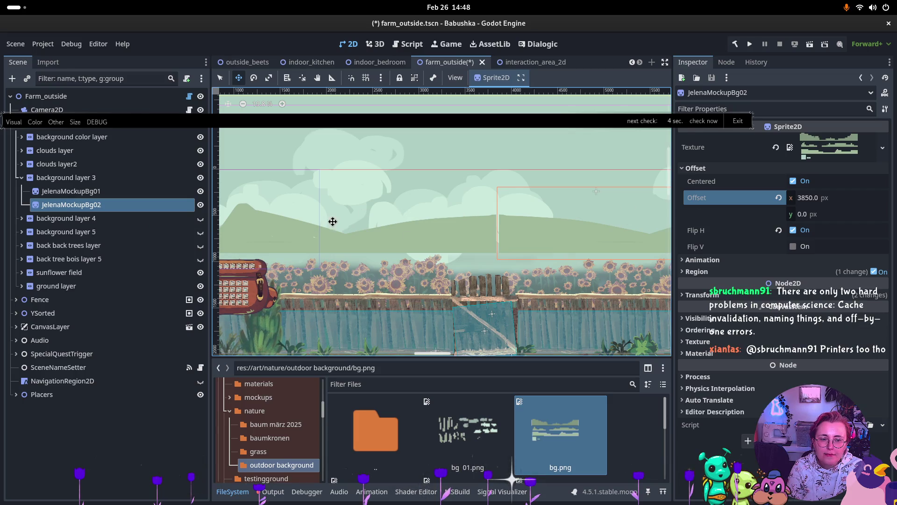
- Compare against the first sprite, then step JelenaMockupBg02's Offset x through 3845 and 3840 to 3830
left_click(103, 193)
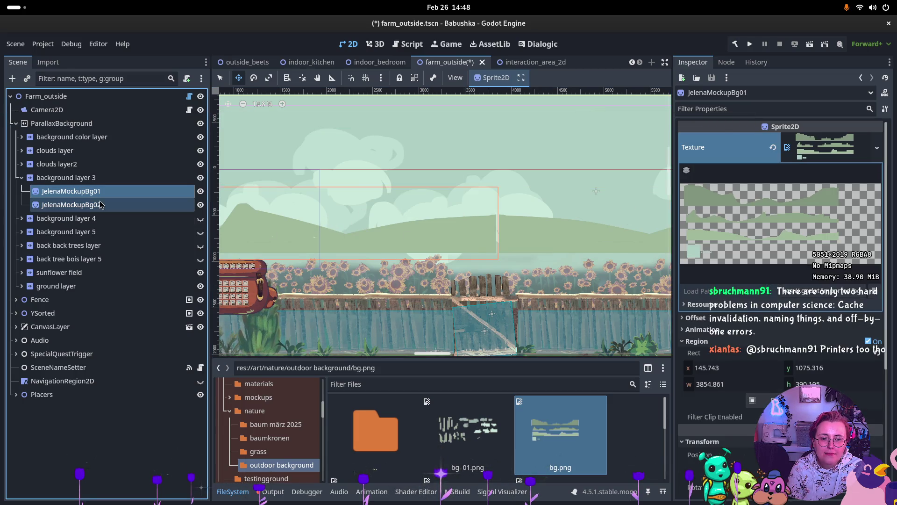
left_click(93, 204)
left_click(797, 205)
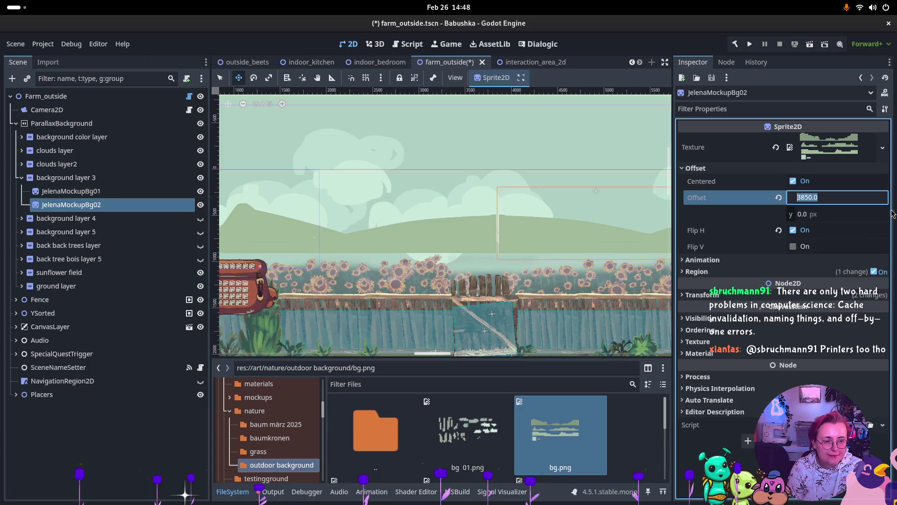
type("3845")
key("Return")
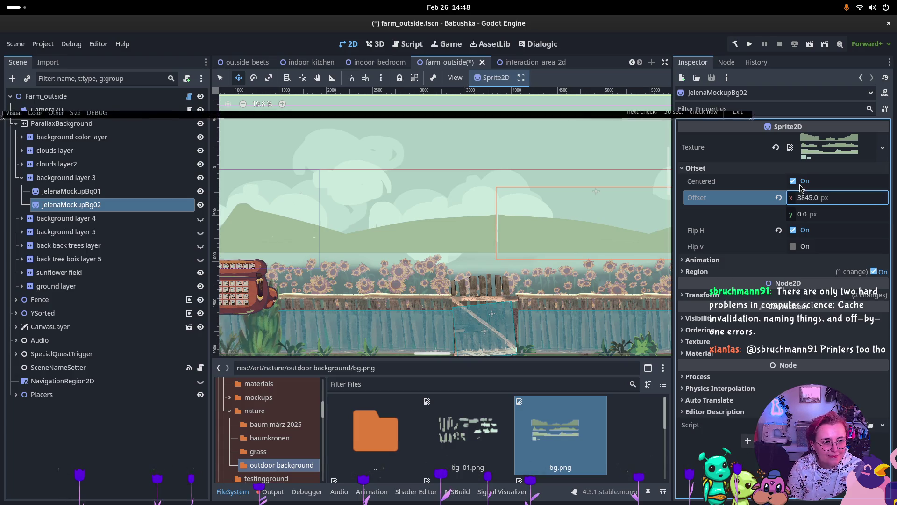
left_click(803, 198)
type("3840")
key("Return")
type("3830")
key("Return")
- Check the hill strip alignment in the viewport, reselecting JelenaMockupBg02 and then background layer 3
scroll(543, 253, "down", 2)
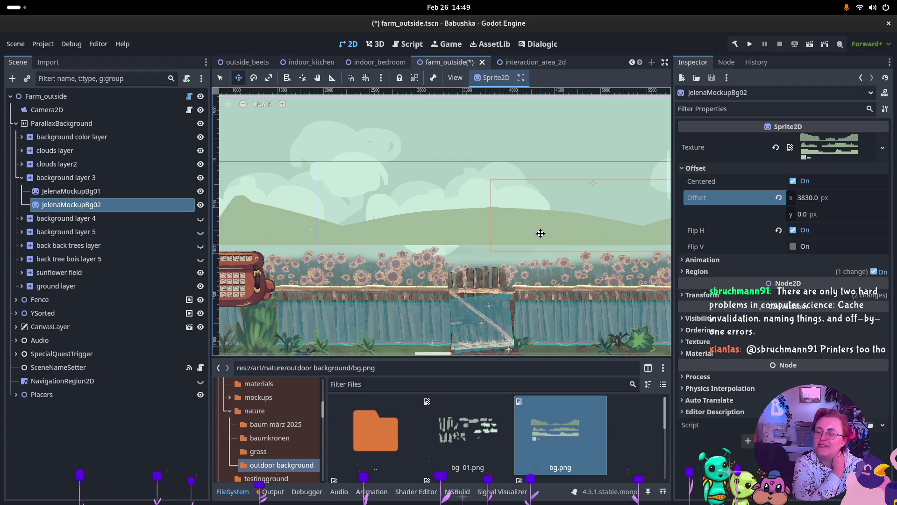
scroll(553, 195, "down", 2)
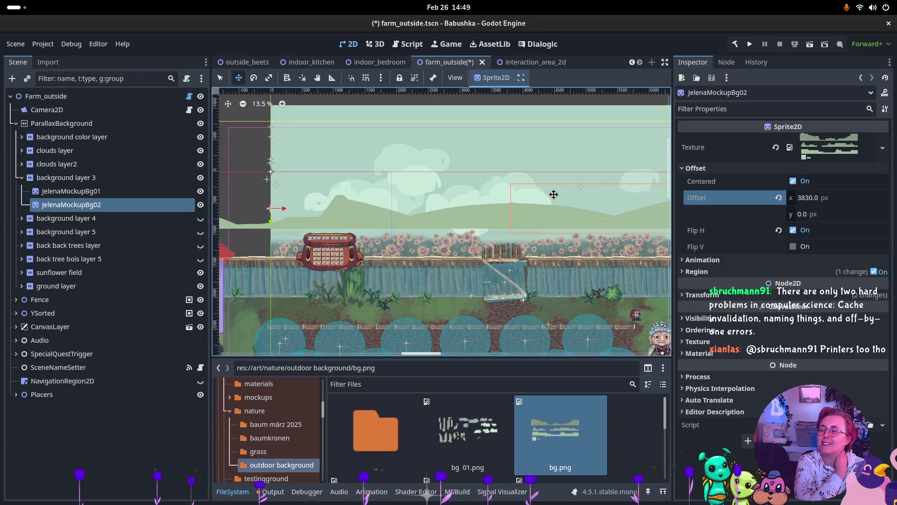
scroll(553, 194, "down", 1)
scroll(395, 195, "right", 3)
left_click(109, 203)
left_click(802, 200)
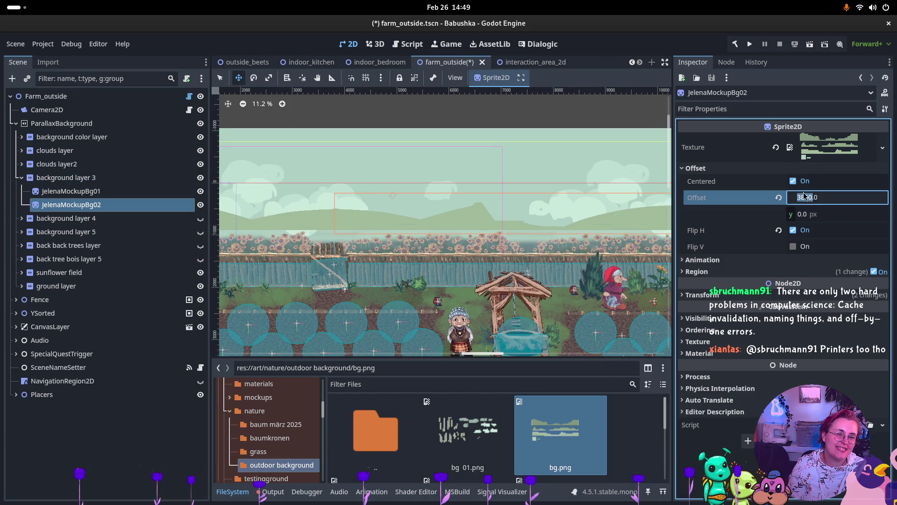
left_click(93, 178)
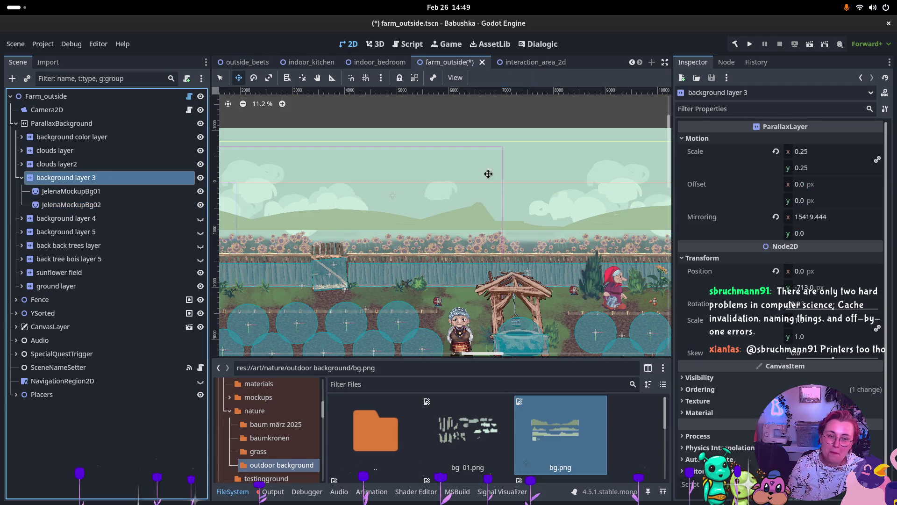
- Set background layer 3's Mirroring x to 3830*4 (15320 px) and collapse its child sprites
left_click(869, 217)
type("3830*4")
key("Return")
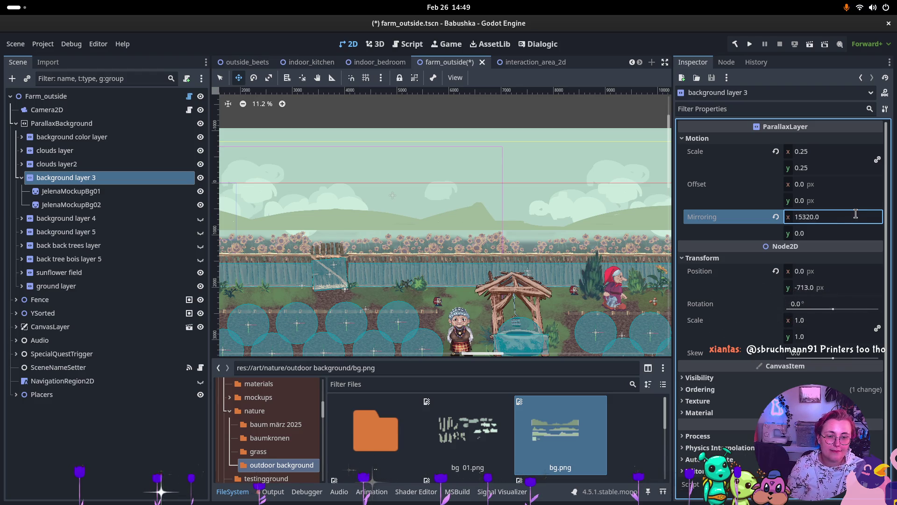
scroll(332, 242, "down", 5)
scroll(390, 233, "up", 5)
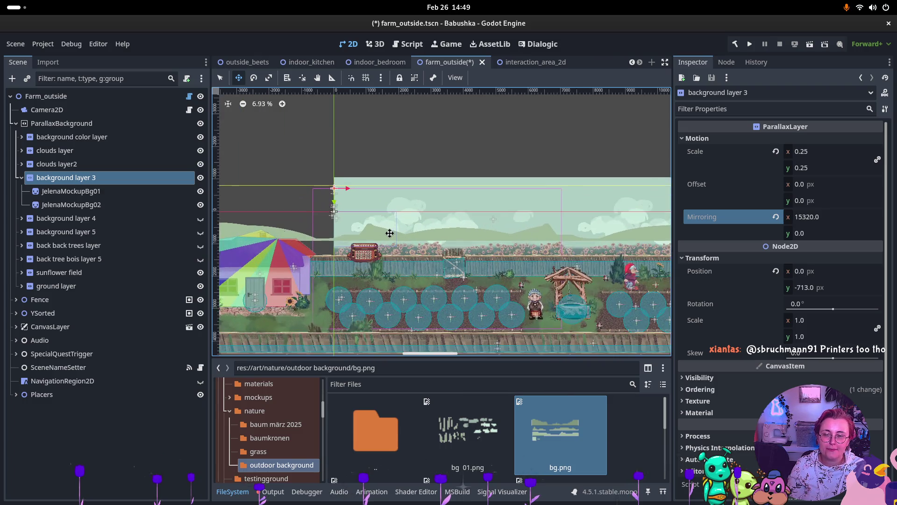
scroll(390, 233, "up", 4)
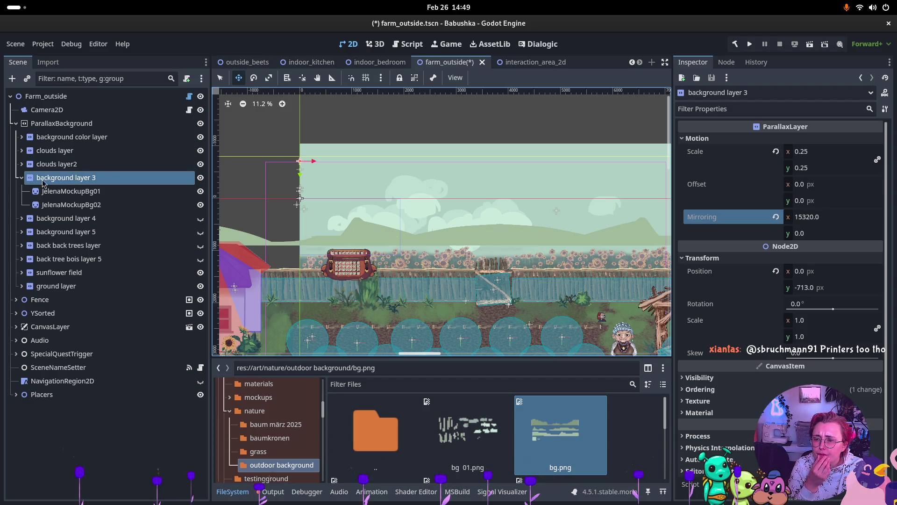
left_click(22, 178)
- Switch from the Godot editor to the Obsidian notes window
key("super")
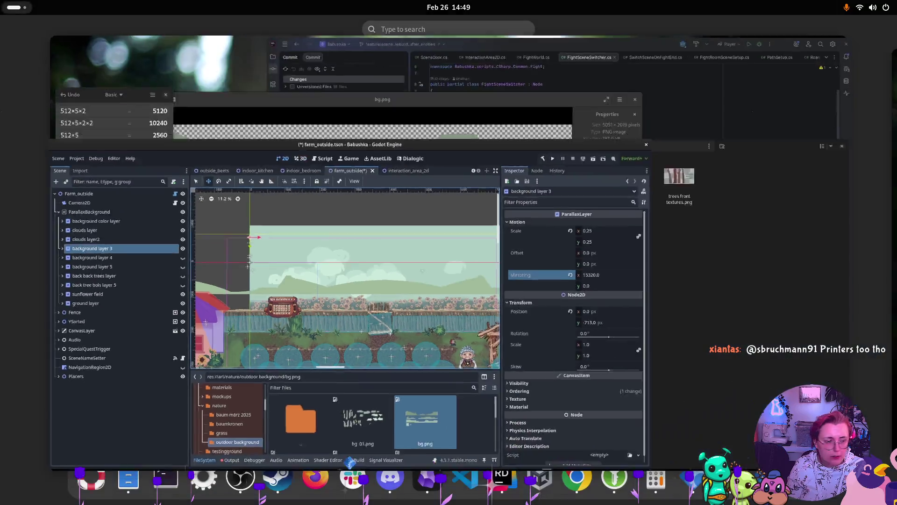
left_click(70, 121)
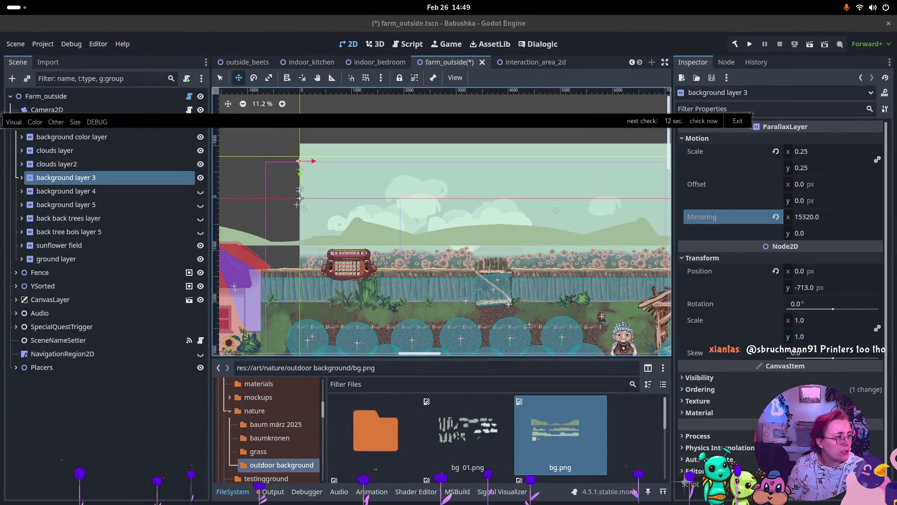
key("alt+Tab")
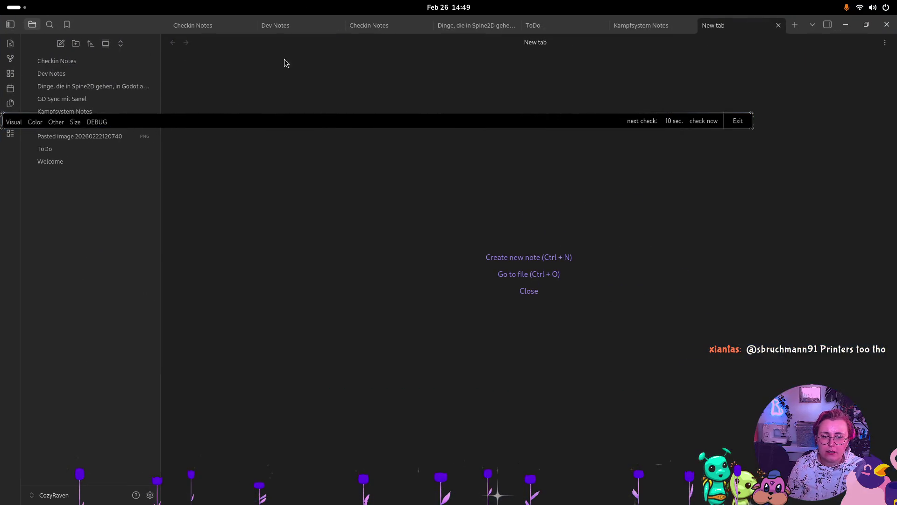
- Create a new note titled 'Babushka Build 0_7 Changelog' and move into its body
left_click(546, 258)
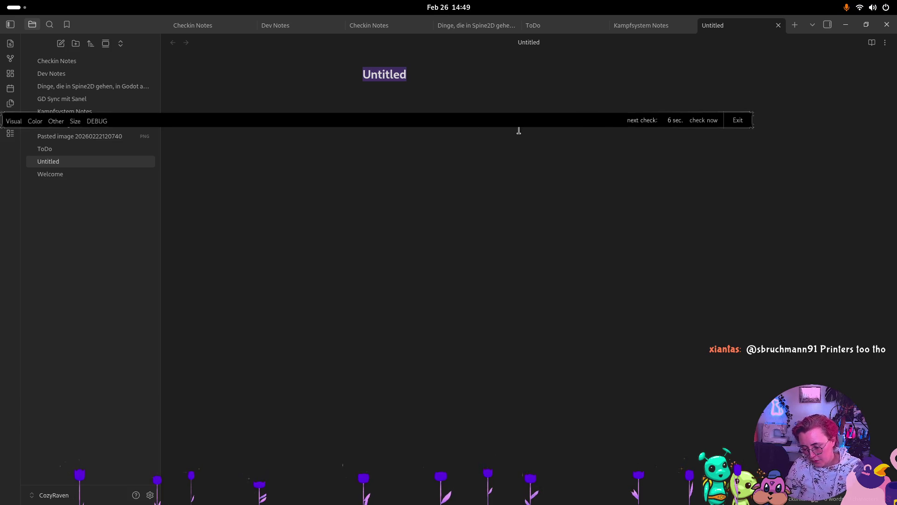
type("Buii")
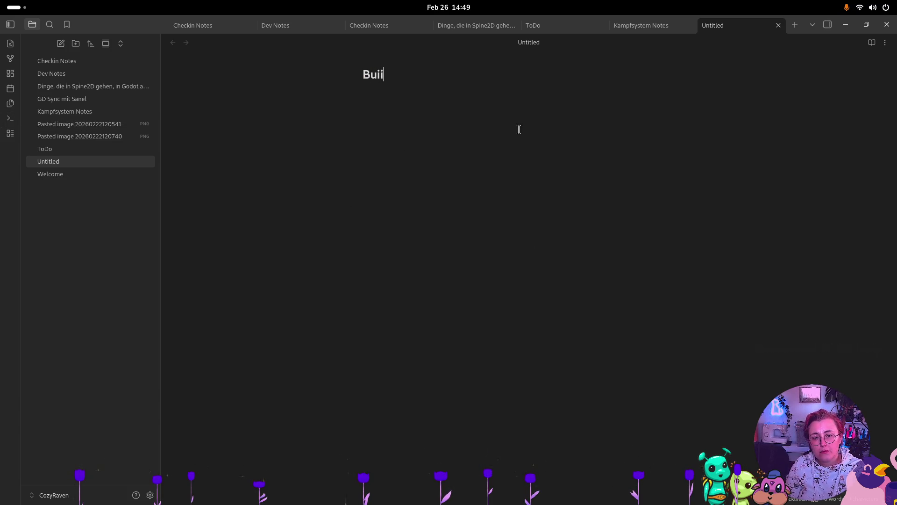
type("shka B")
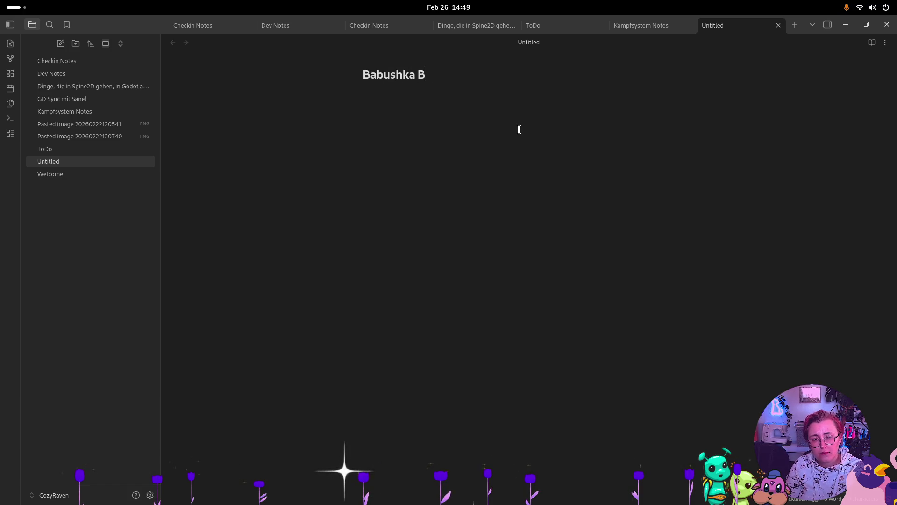
type("Uildld 0_")
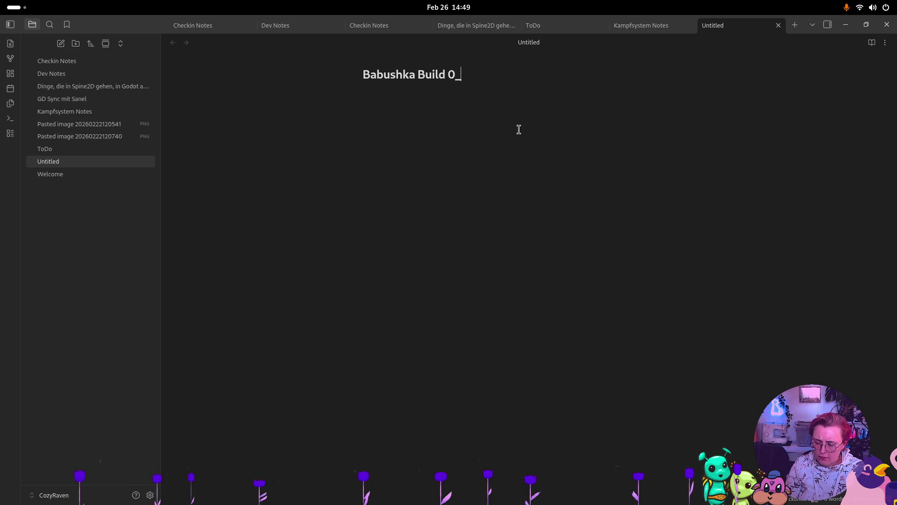
type("7")
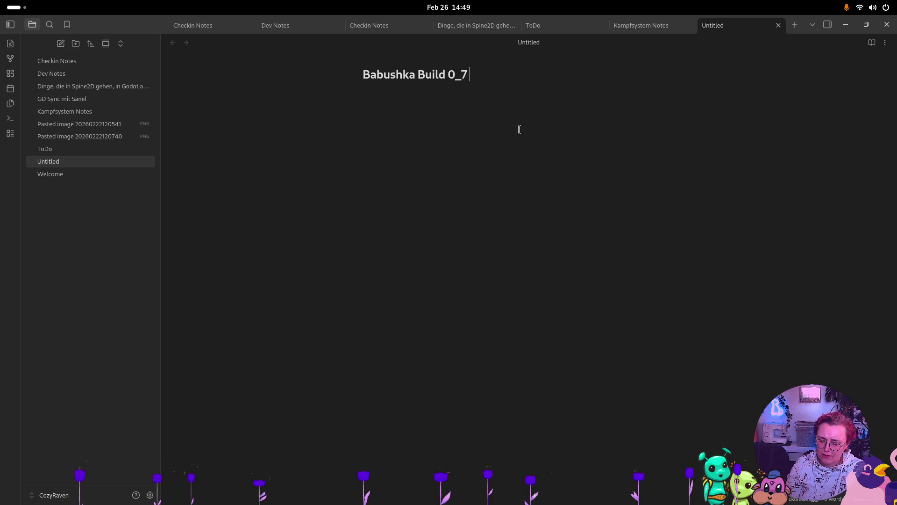
type("ngelog")
key("Return")
key("super")
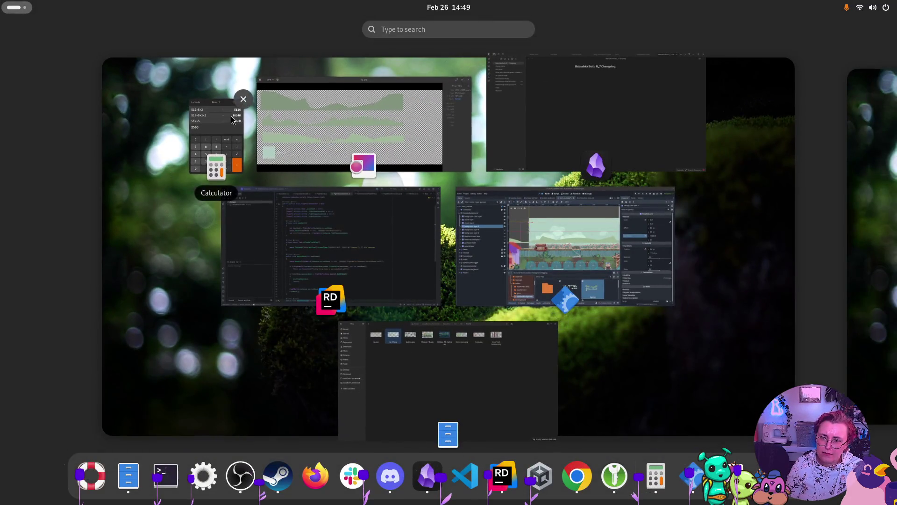
- Close Calculator, then browse the Desktop Godot download folder down to the Godot v4.5.1 executable
left_click(232, 121)
left_click(185, 51)
key("super")
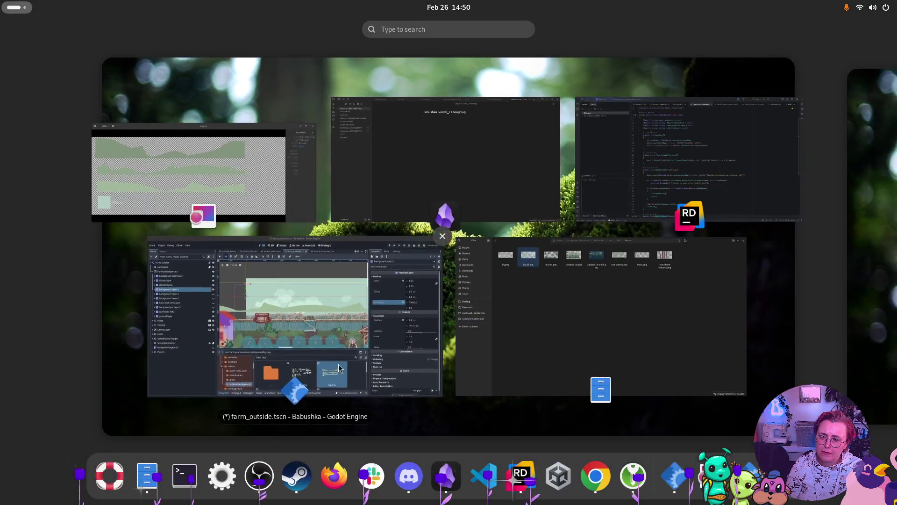
left_click(564, 356)
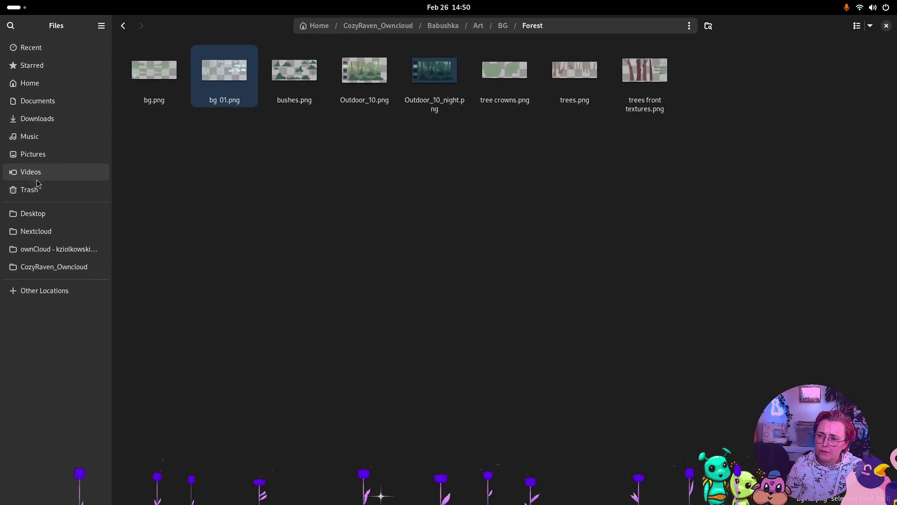
left_click(37, 214)
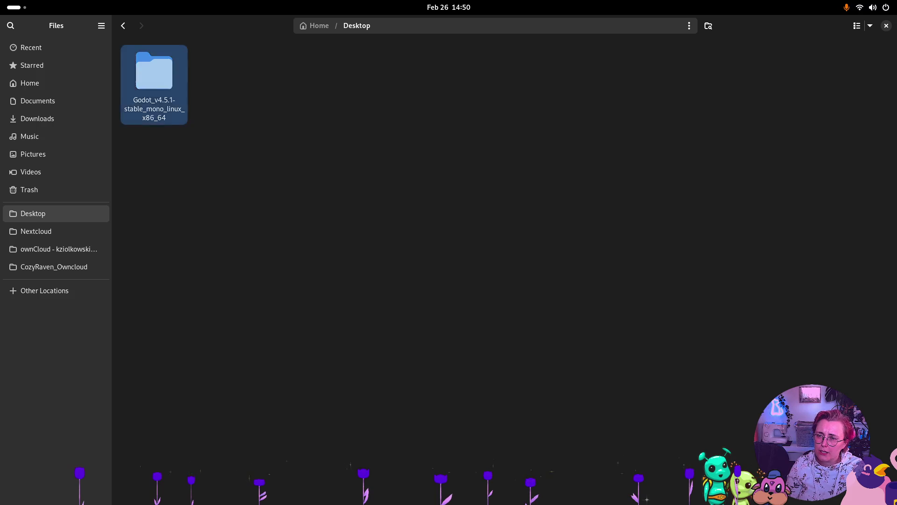
double_click(155, 80)
double_click(154, 80)
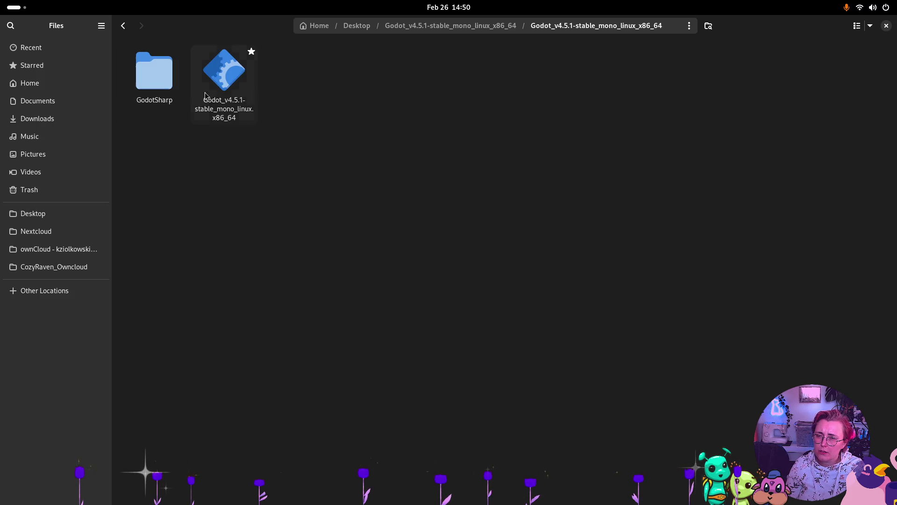
left_click(224, 85)
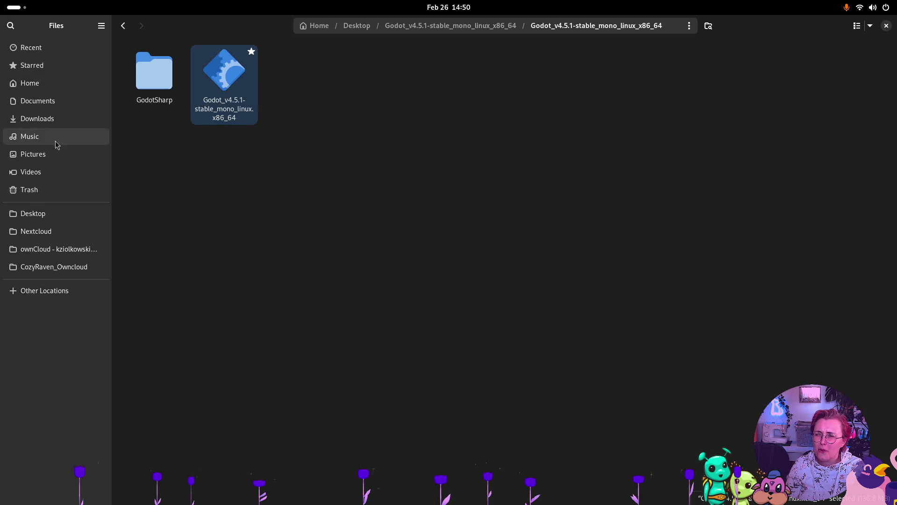
- Browse Home > Godot > Babushka, return to the Godot folder, and close Files
left_click(28, 88)
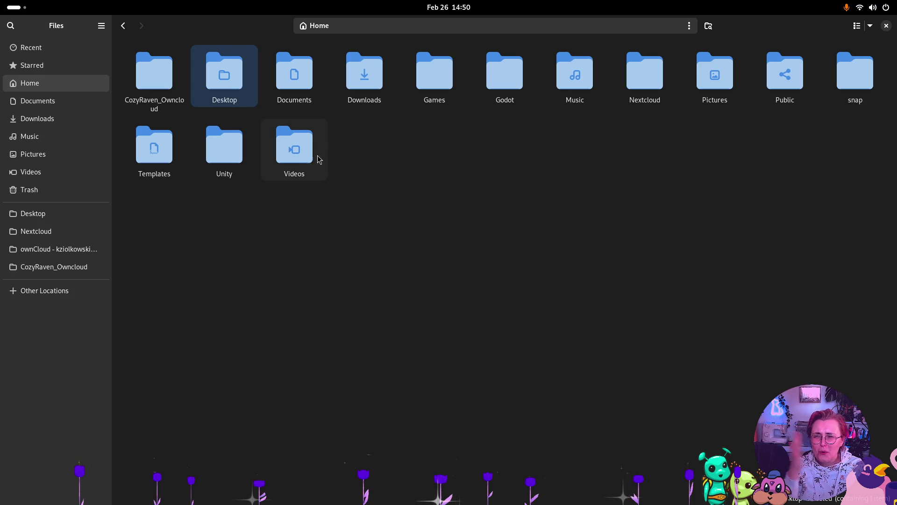
left_click(499, 81)
double_click(499, 82)
double_click(154, 74)
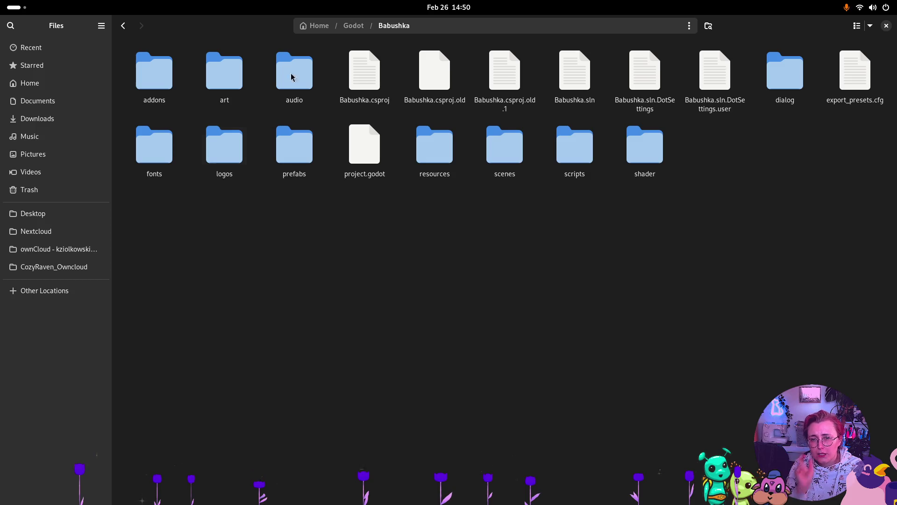
left_click(358, 29)
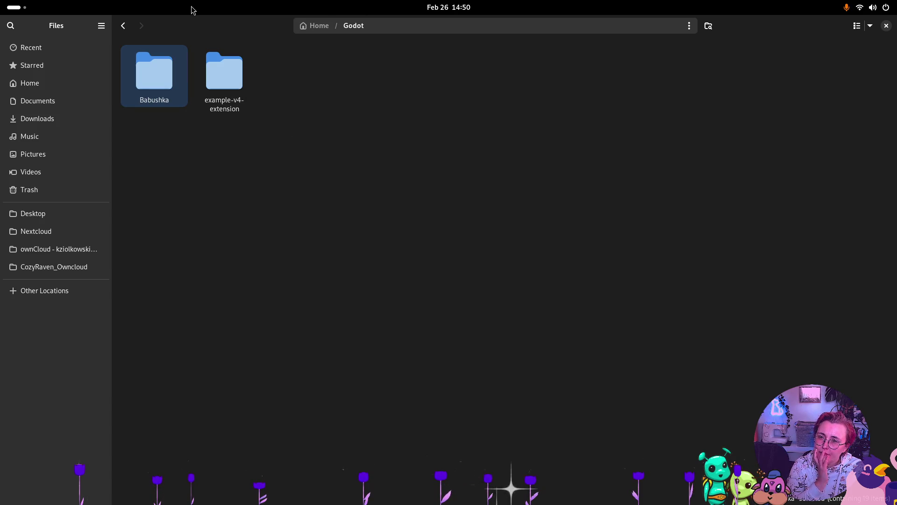
key("ctrl+w")
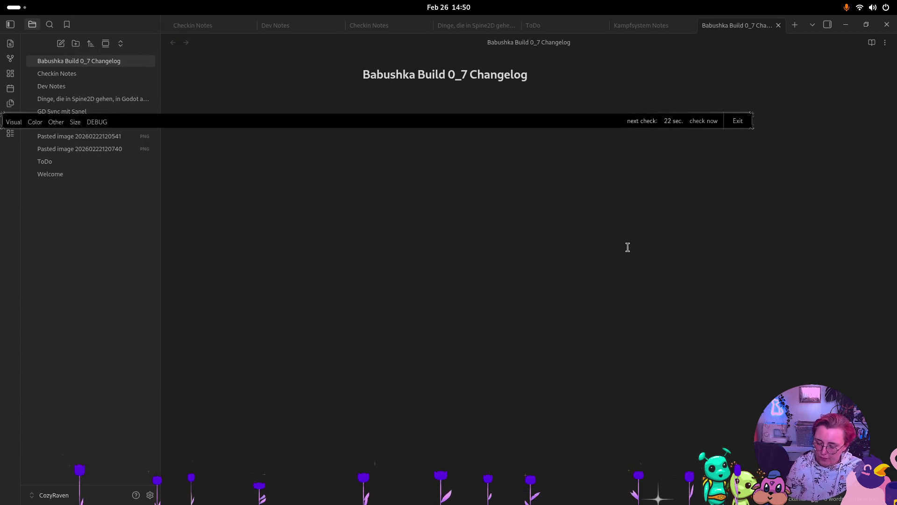
key("super")
key("super")
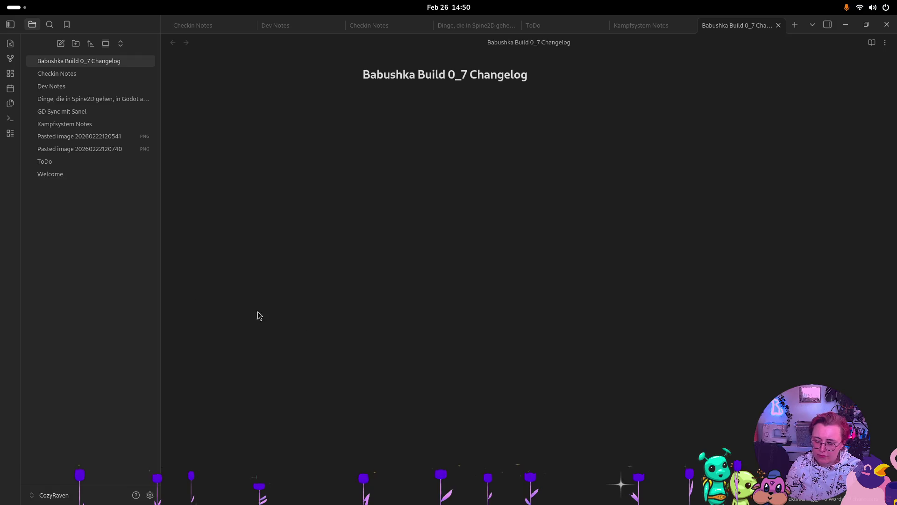
- Leave the title-only changelog note and bring up the Activities overview
key("super")
key("super")
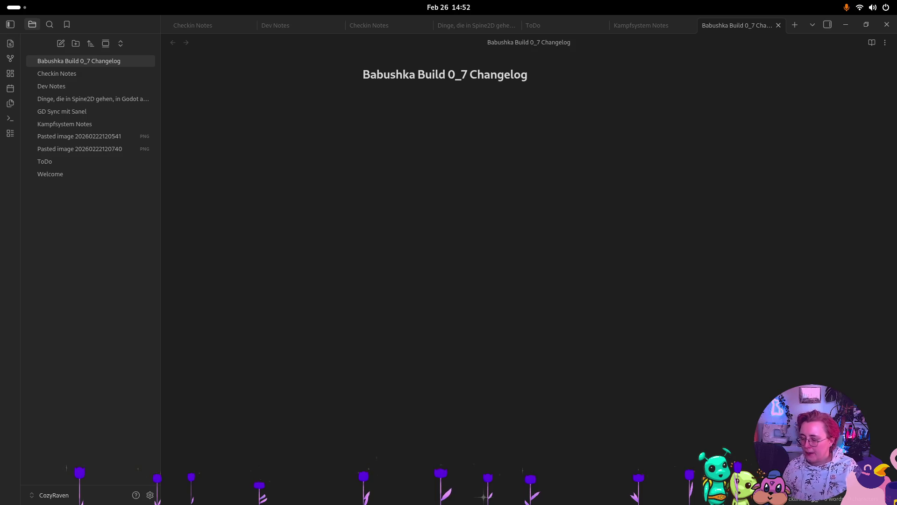
key("super")
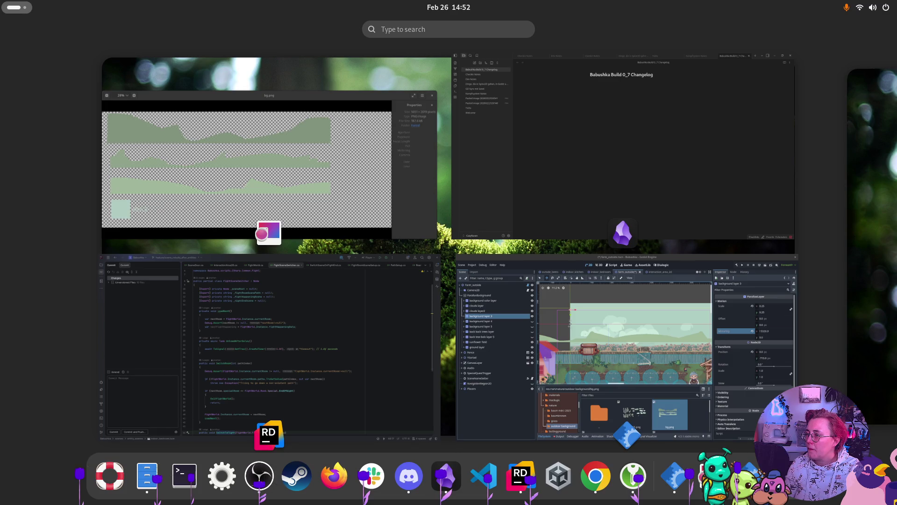
- Check itch.io notifications and the Babushka page's downloads, then drag the browser aside
key("Escape")
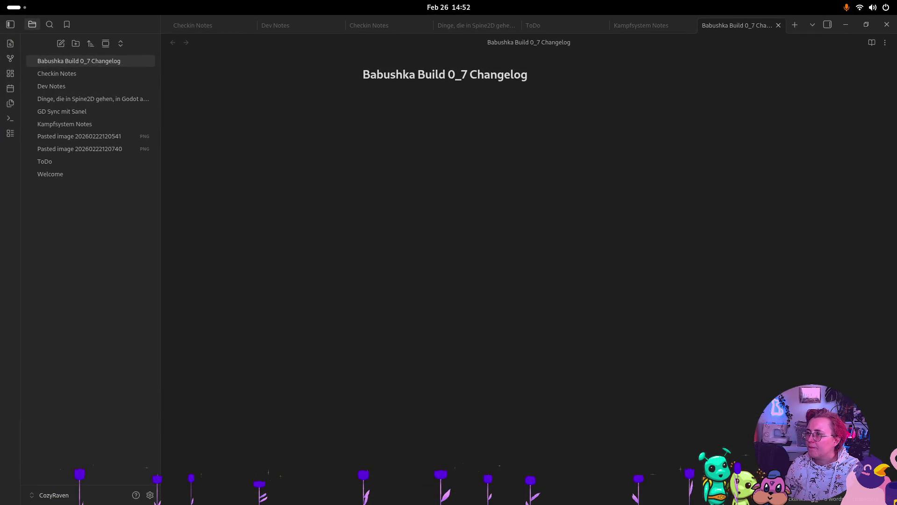
key("alt+Tab")
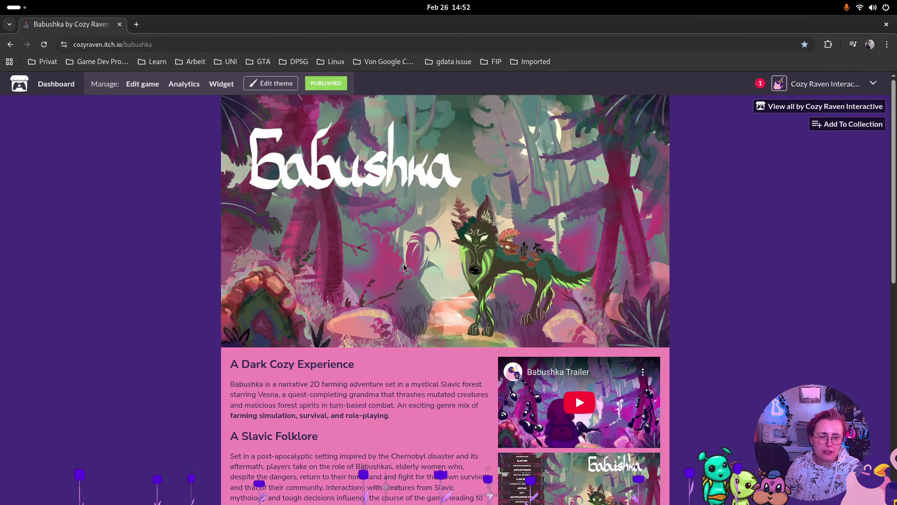
left_click(760, 85)
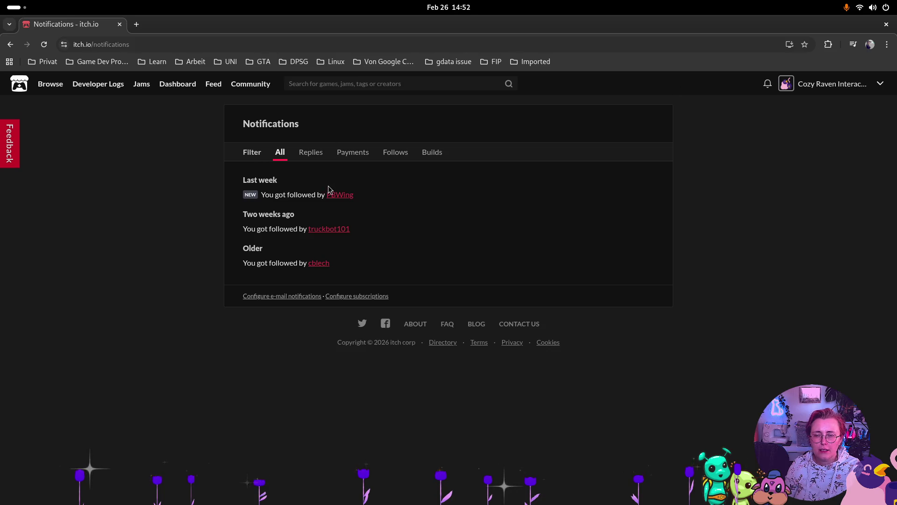
key("alt+Left")
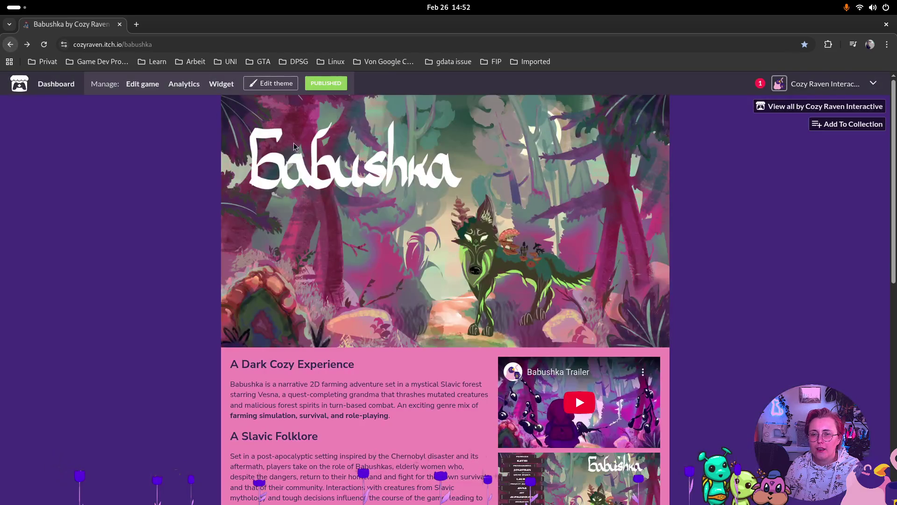
scroll(268, 122, "down", 10)
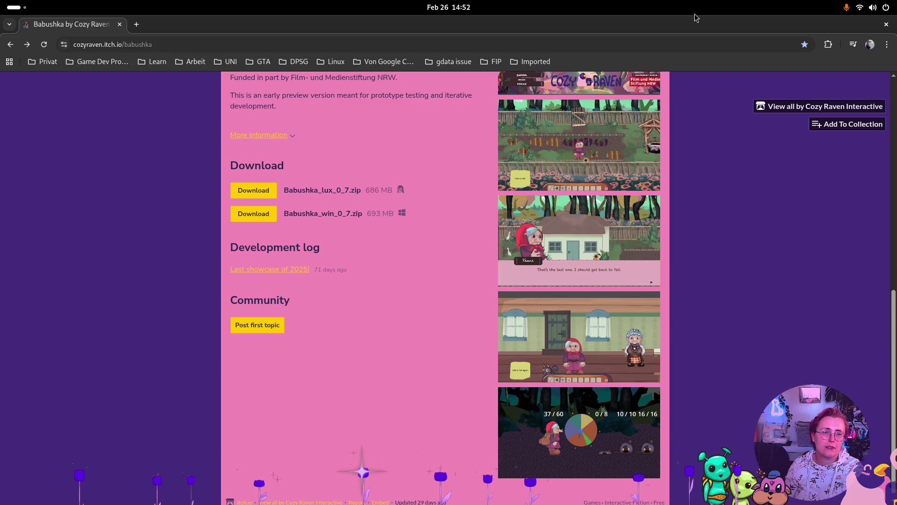
mouse_move(661, 21)
left_mouse_down()
mouse_move(655, 186)
mouse_move(888, 28)
mouse_move(91, 270)
mouse_move(70, 500)
mouse_move(163, 492)
left_mouse_up()
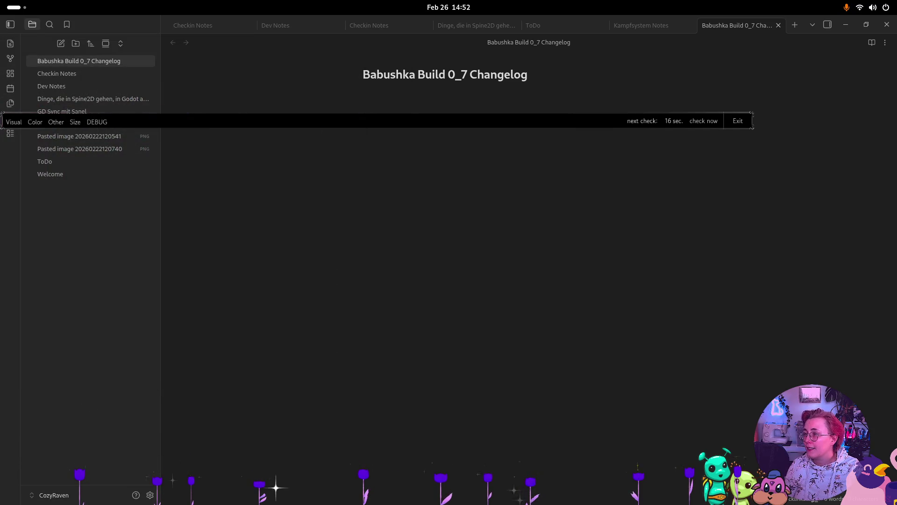
- Retitle the note 'Babushka Build 0_8 Changelog' and start writing in the body
left_click(468, 75)
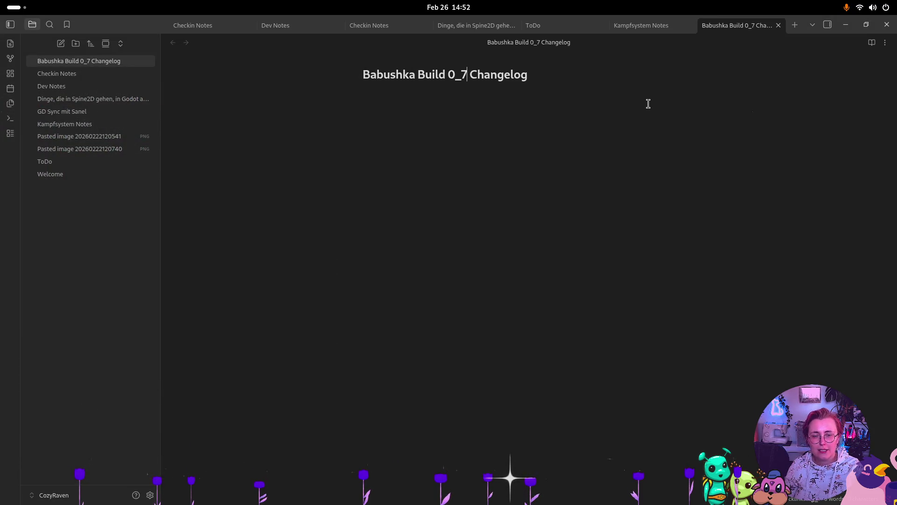
key("BackSpace")
type("8")
key("Return")
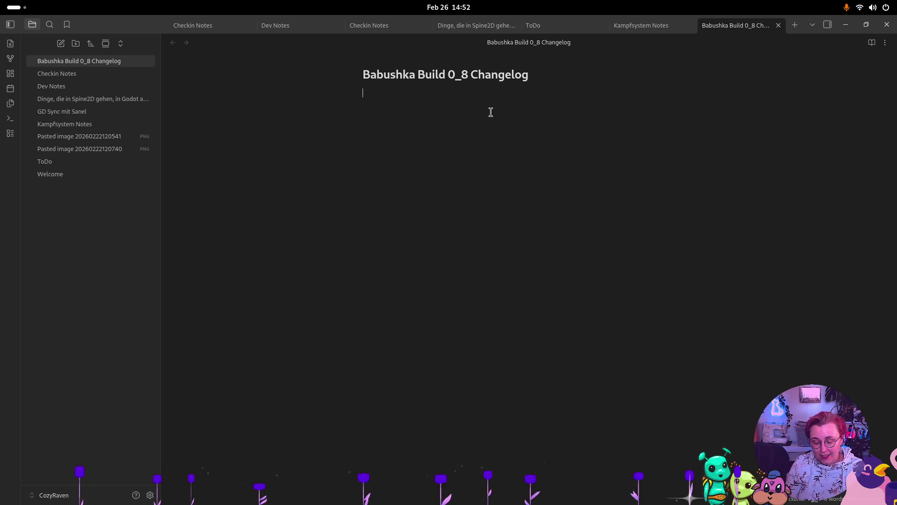
type("Changes")
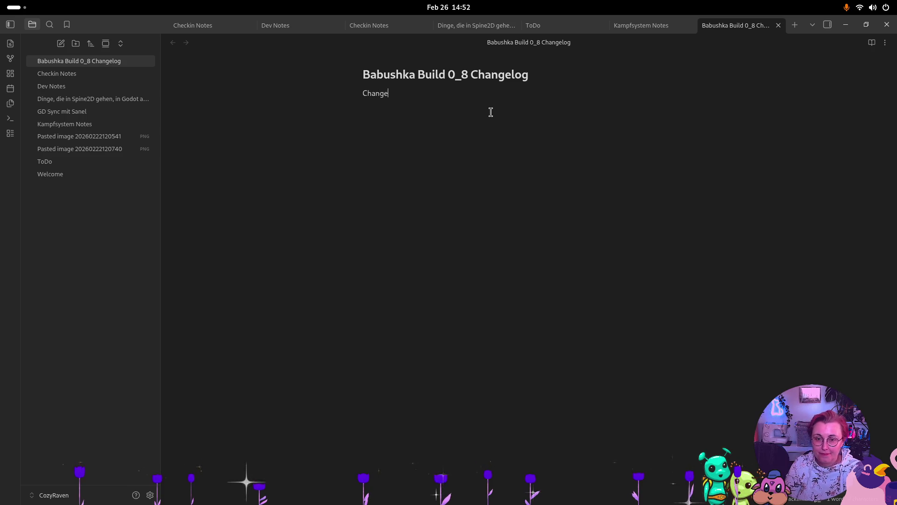
key("BackSpace")
key("BackSpace")
key("BackSpace")
type("-")
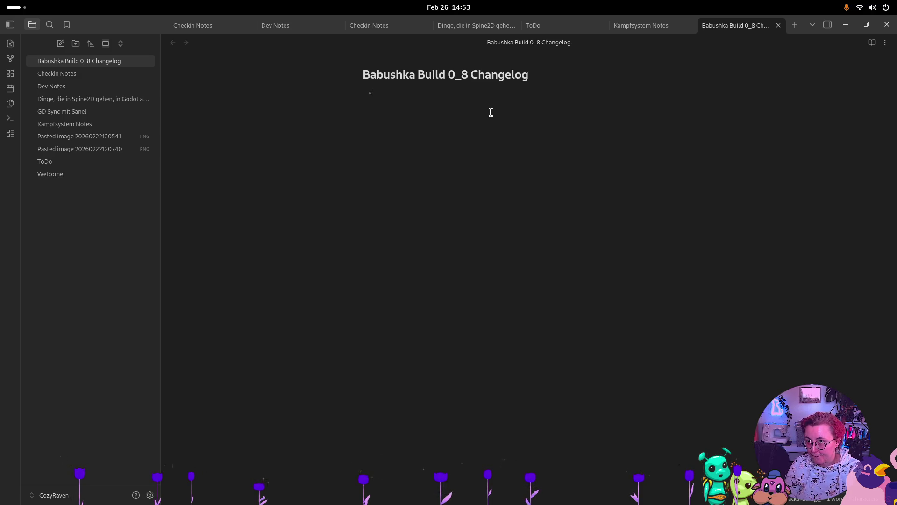
- Write 'Implemented new systems:' with an Entity system sub-bullet handling saving, loading and scene changes
type("Implemented a n")
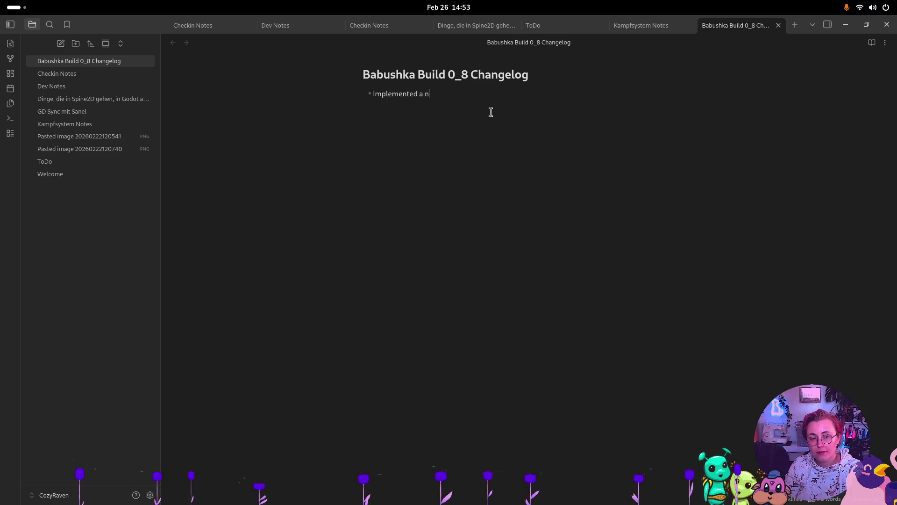
key("BackSpace")
key("BackSpace")
key("BackSpace")
type("new systems:")
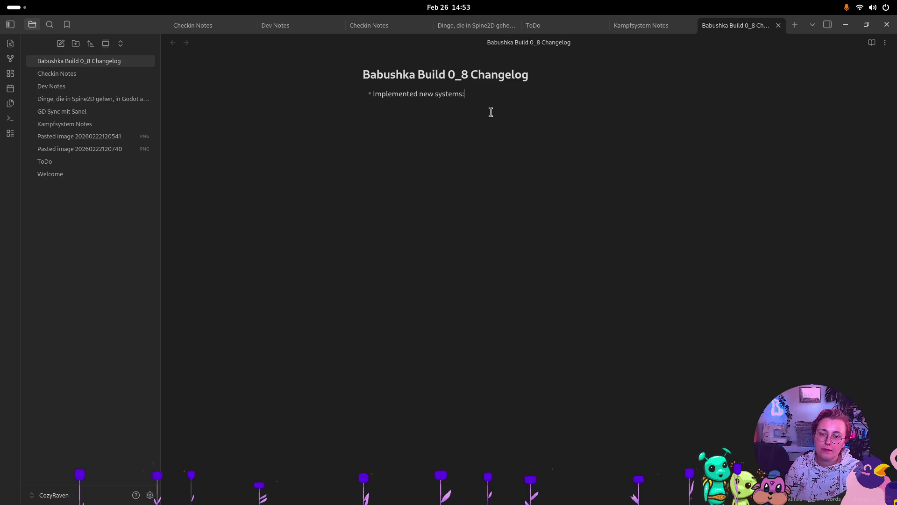
key("Return")
key("Tab")
type("Entity system (")
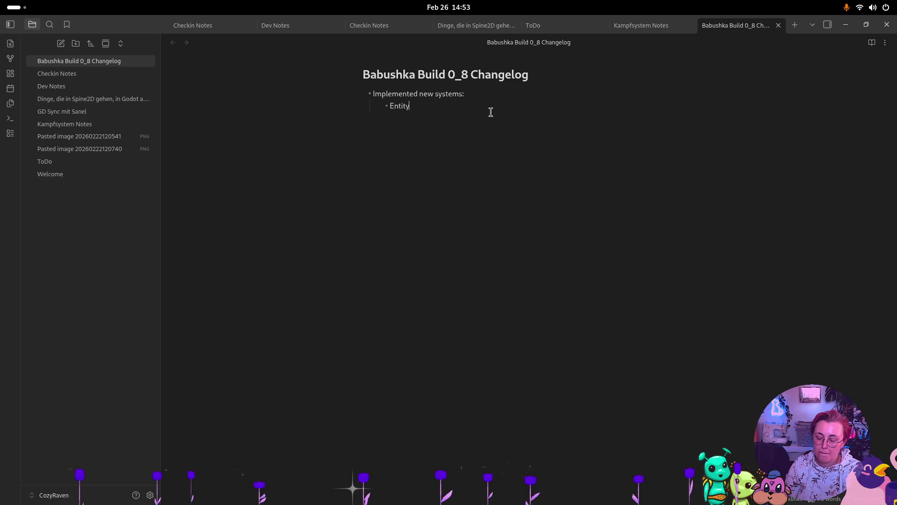
type("hancl")
key("BackSpace")
key("BackSpace")
key("BackSpace")
type("dles")
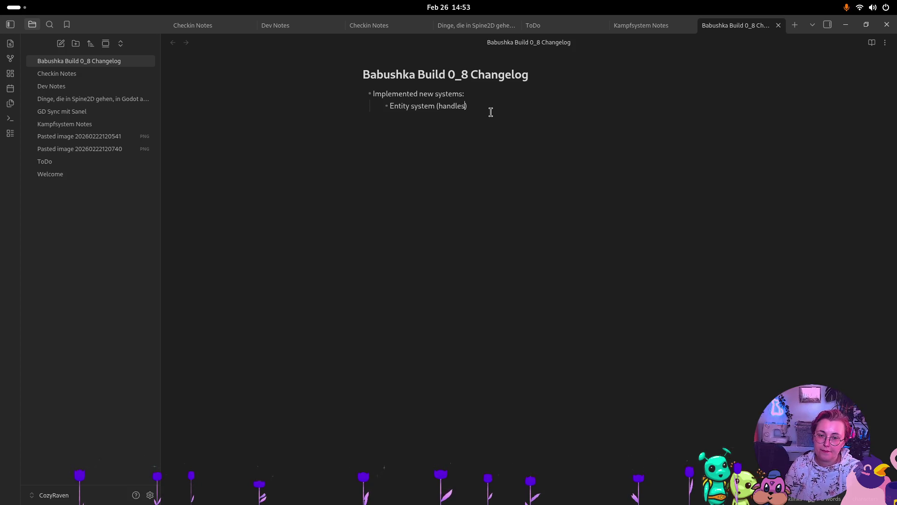
type(" saving and loading, sc")
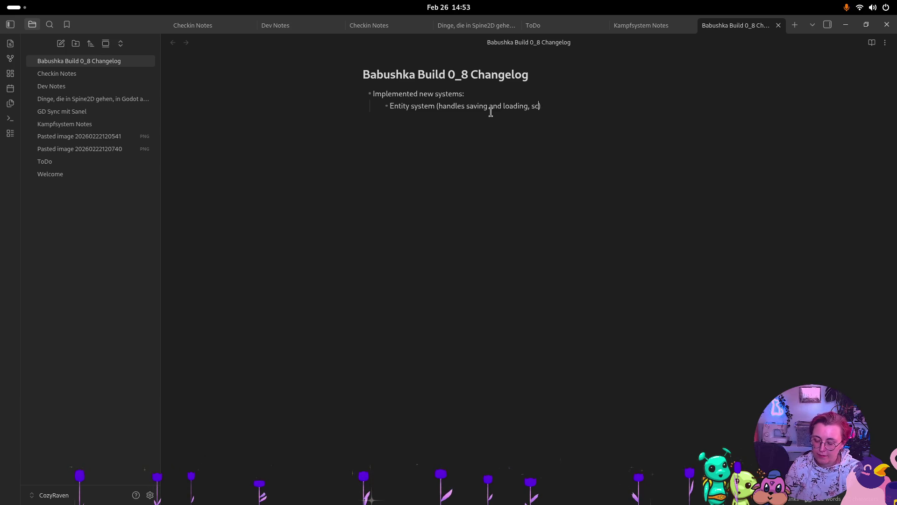
type("ene changes, ")
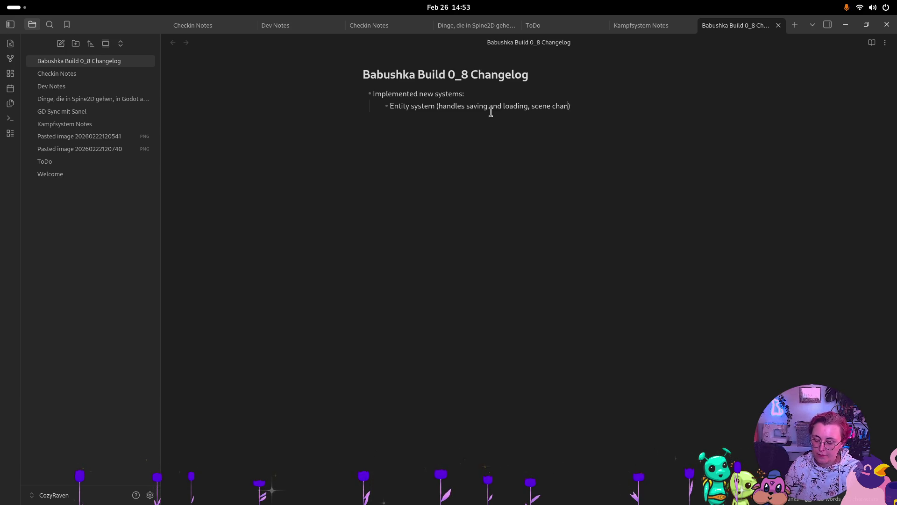
type("and more")
key("End")
- Add a bullet: farming system rebuilt on the entity system, unchanged from the user perspective, then indent
key("Return")
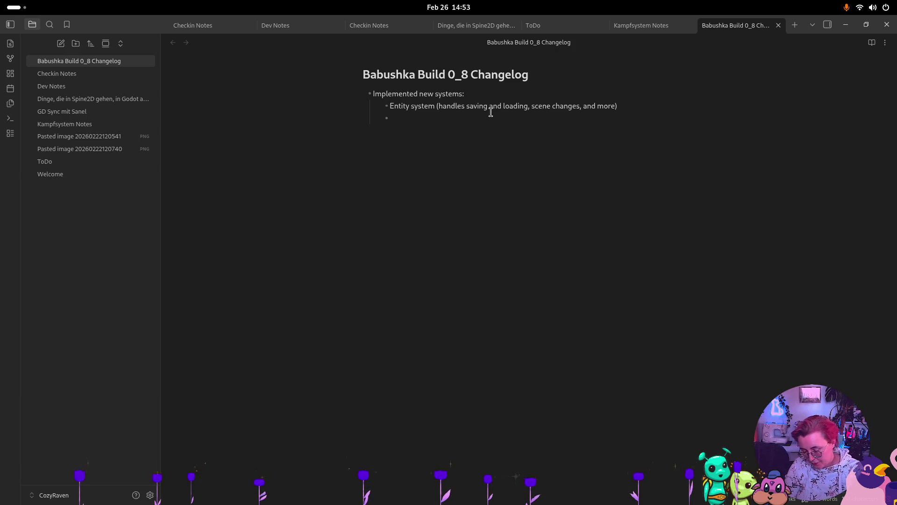
type("Farming")
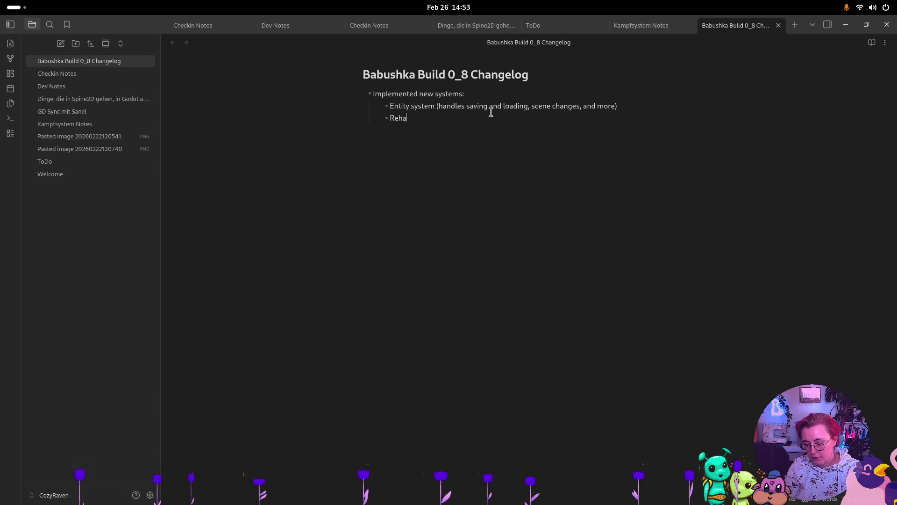
type(" far")
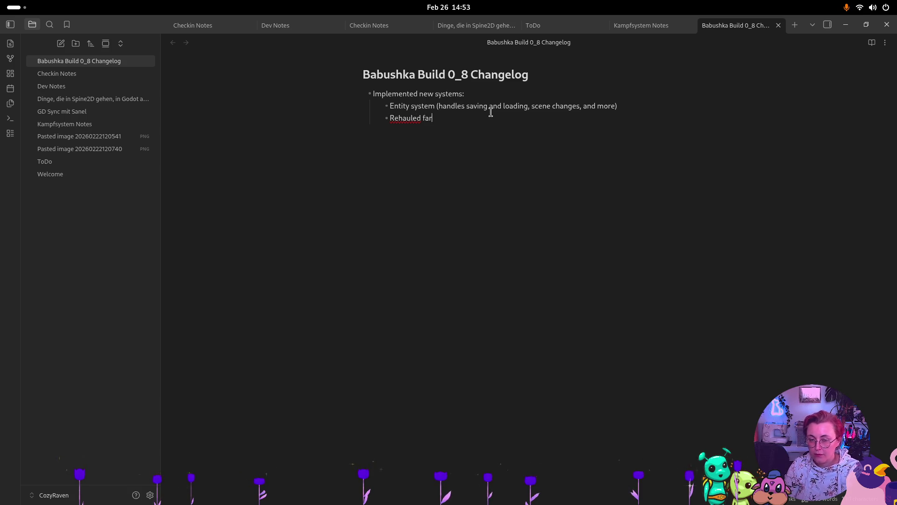
type("ming system")
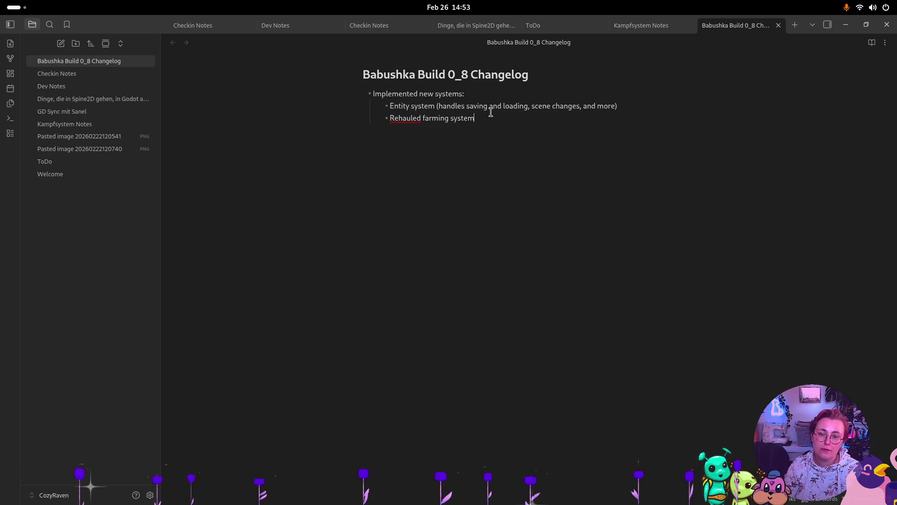
type(":")
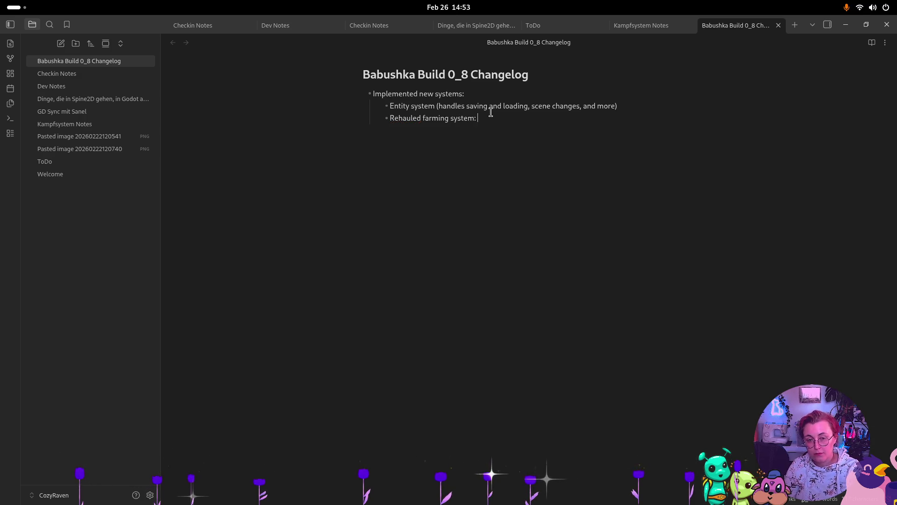
key("BackSpace")
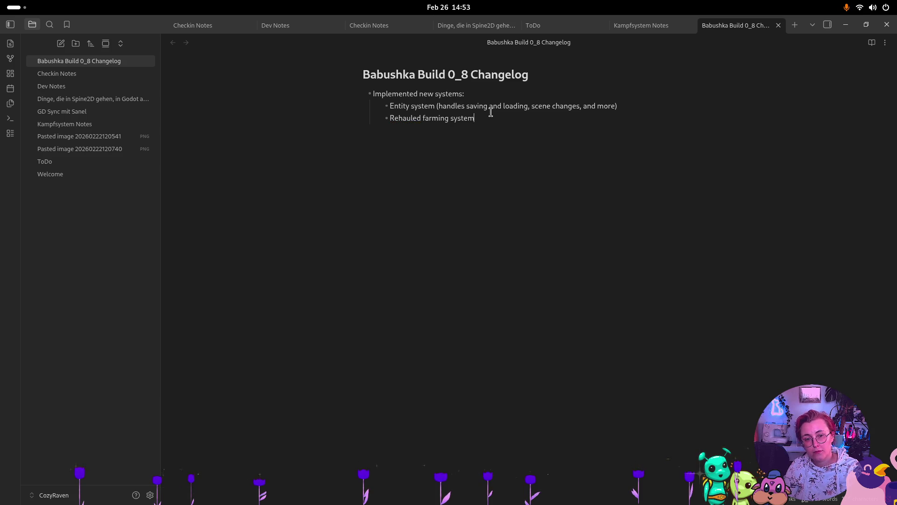
type(",")
key("BackSpace")
type("based ")
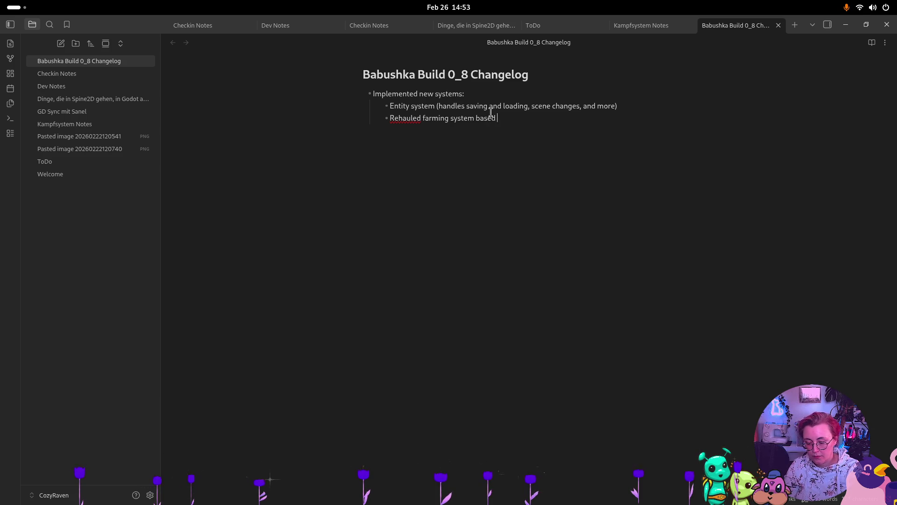
type("on the entity")
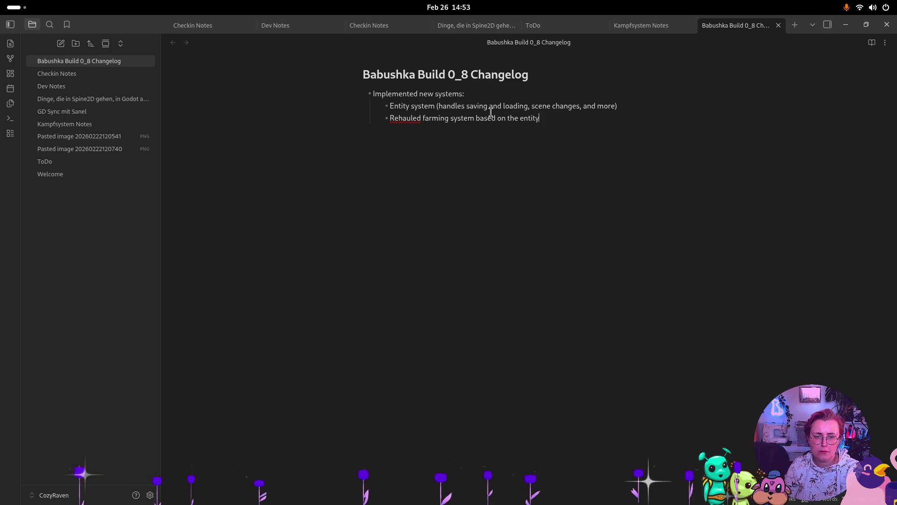
type(" system. It should st")
key("BackSpace")
type("k as before from")
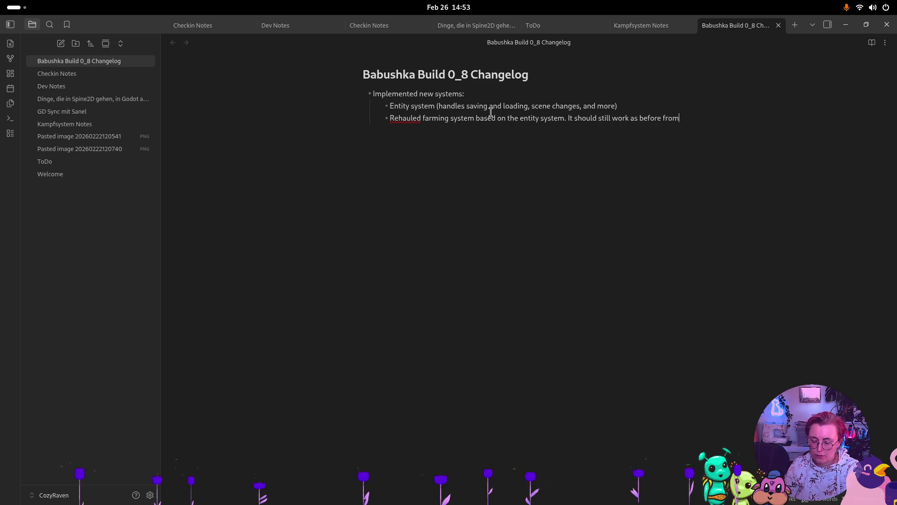
type(" ser")
key("BackSpace")
type("pe")
key("BackSpace")
type("ersp")
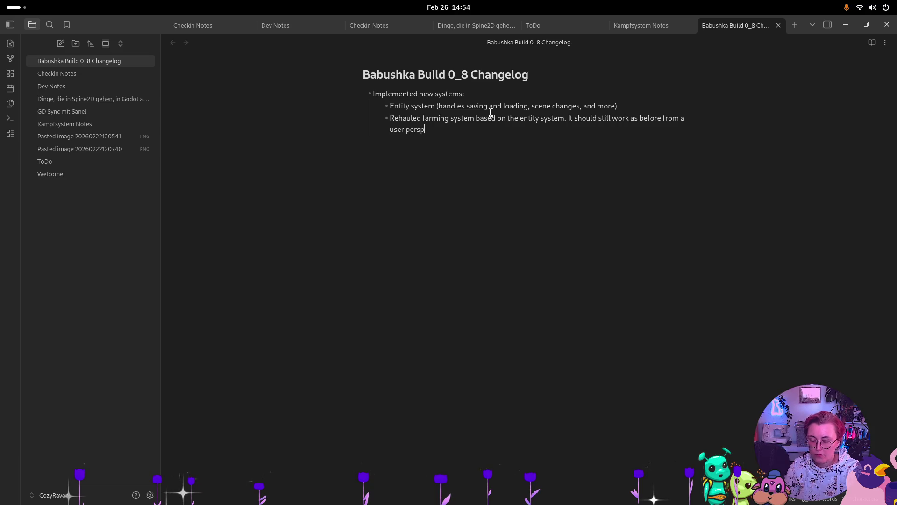
type("ective, ")
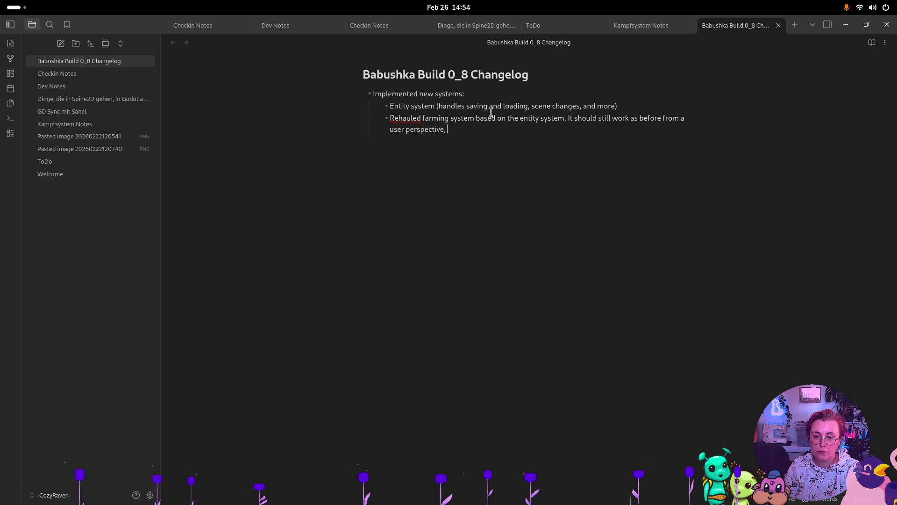
type("that means:")
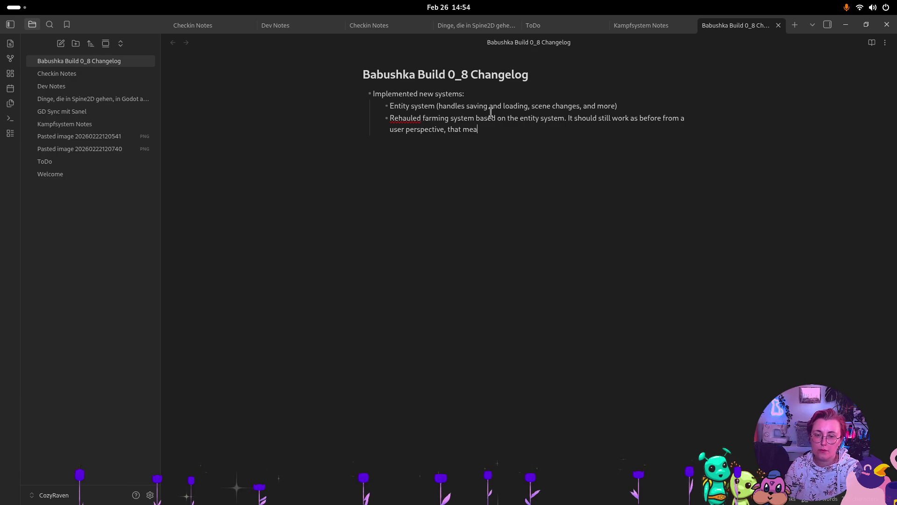
key("Return")
key("Tab")
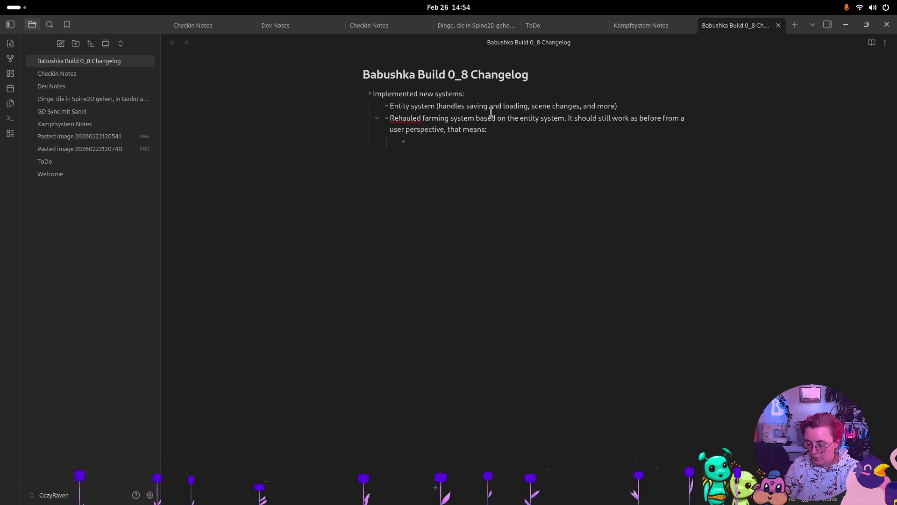
- Explain tilling: pick up the hoe, have it selected in your inventory, click on a field spot
type("when")
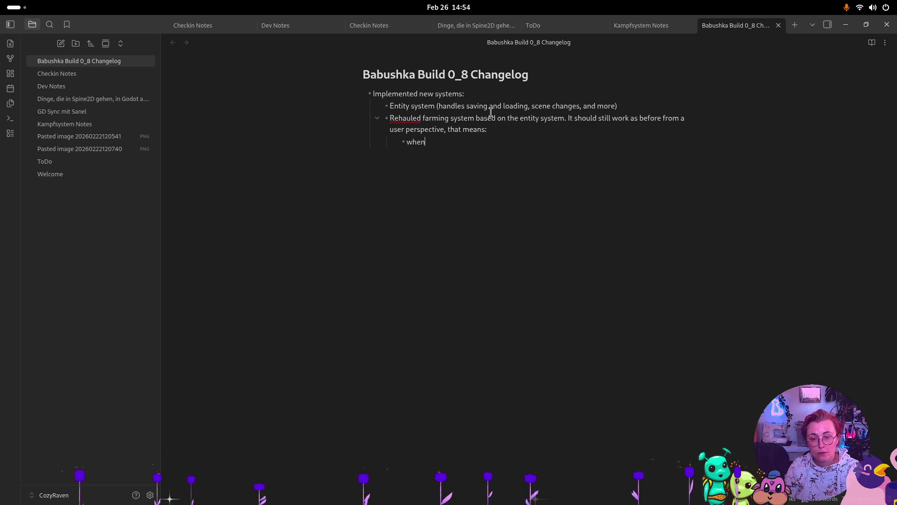
key("BackSpace")
key("BackSpace")
key("BackSpace")
type("In")
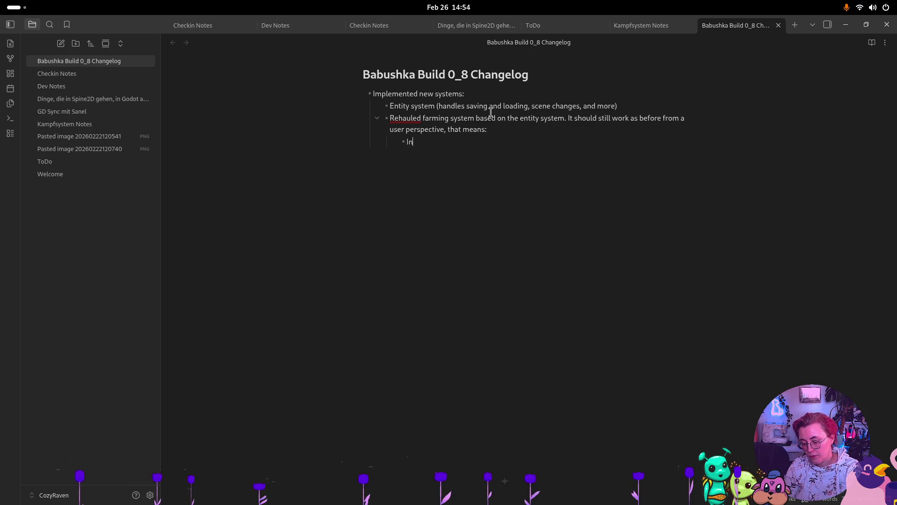
type(" order ")
type("ll  a (pre-exist")
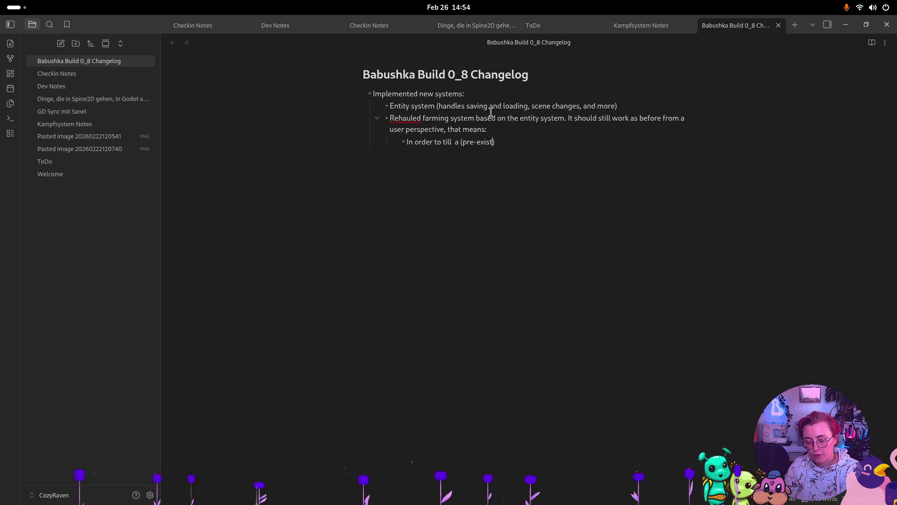
type(" field ti")
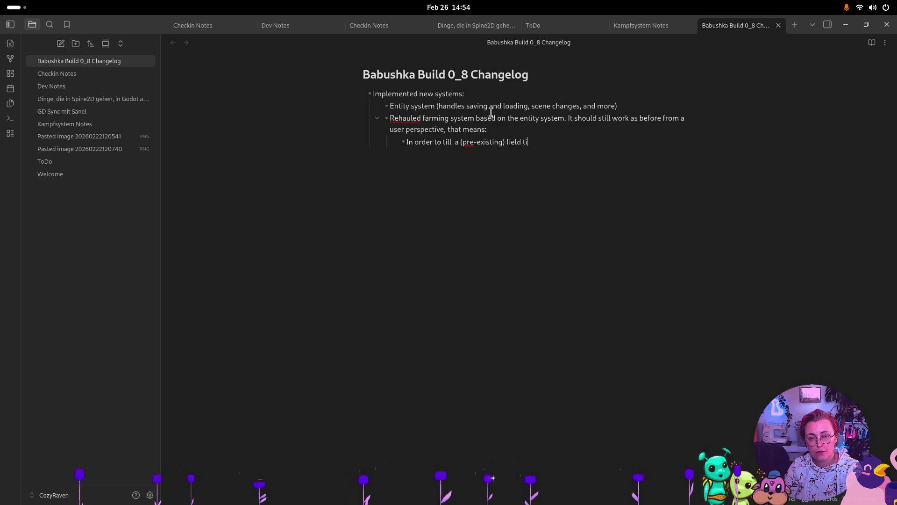
type("le, you need to ")
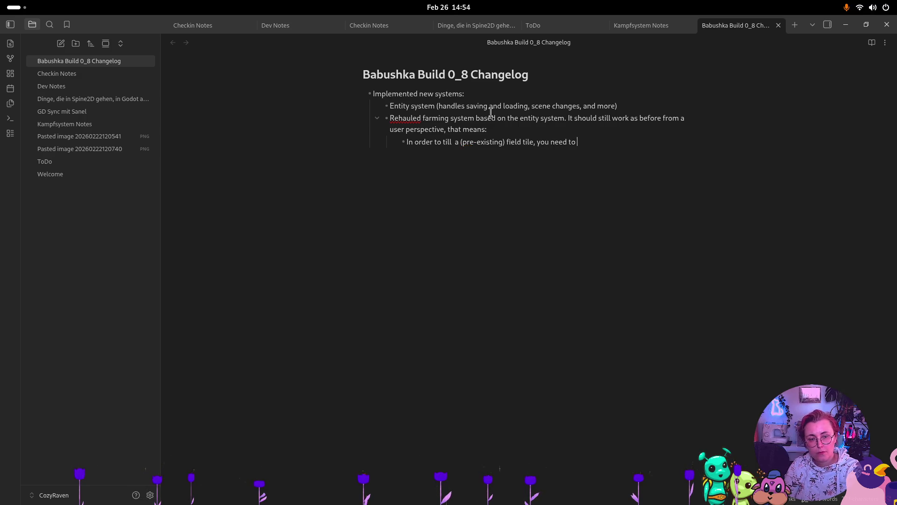
type("pickup")
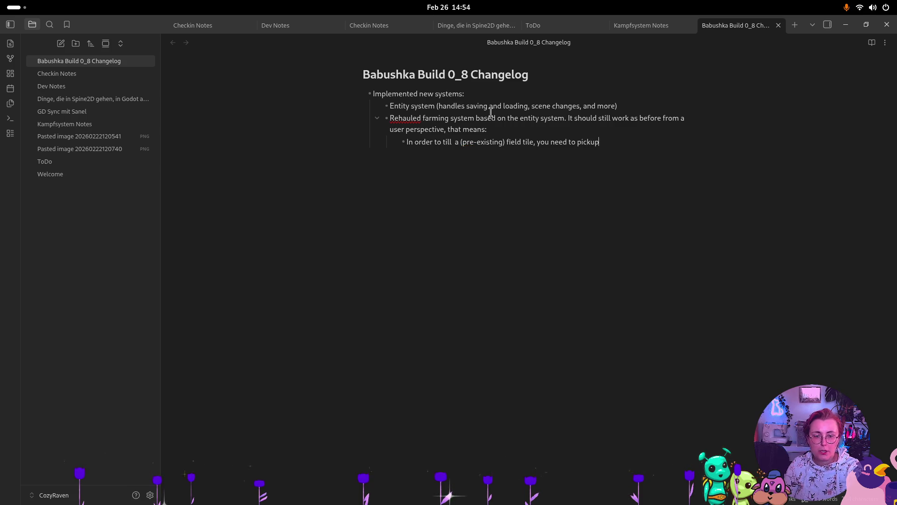
type(" tup the ")
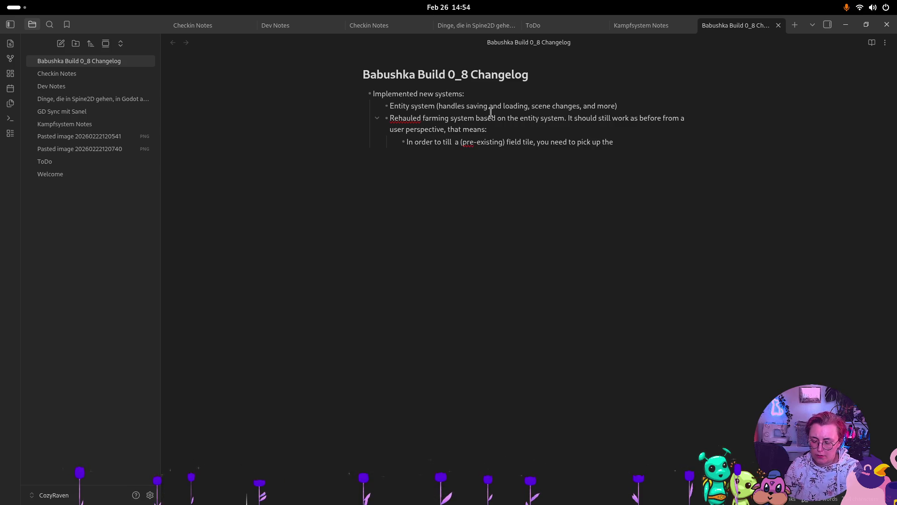
type("e and sele")
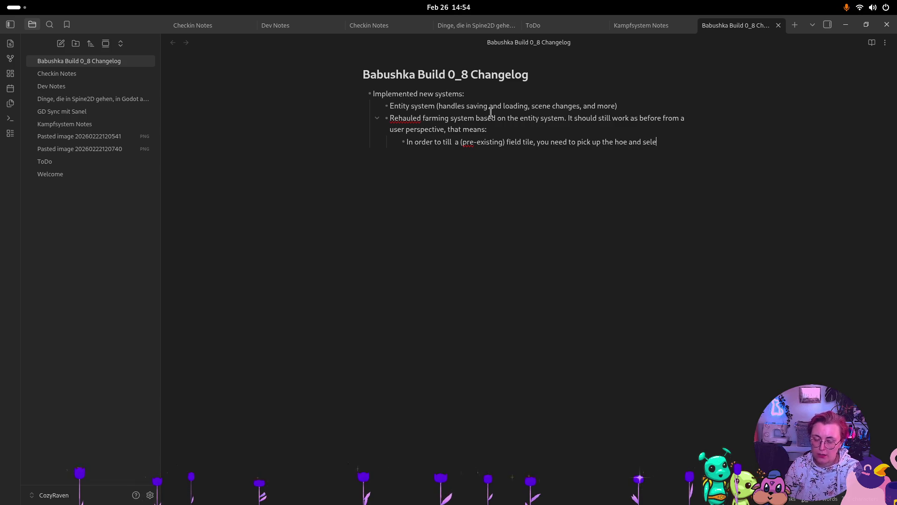
type("ct a fie")
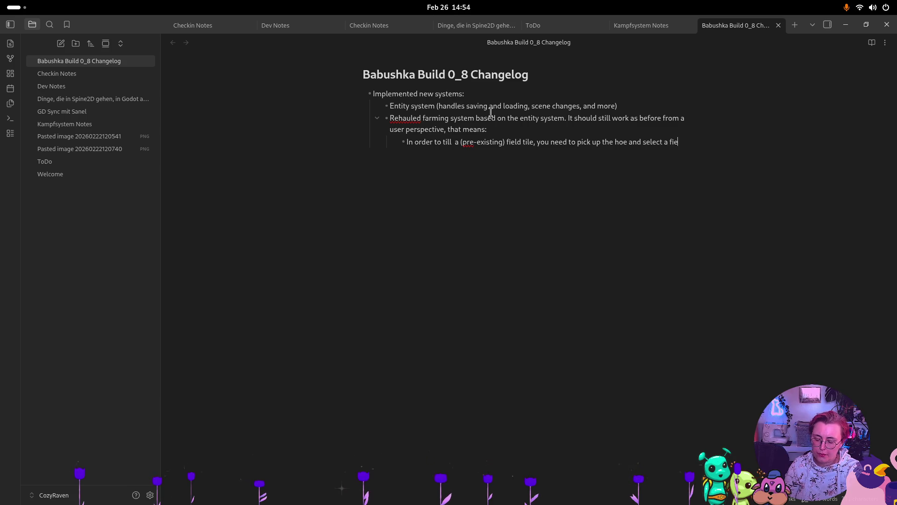
type("ld spot")
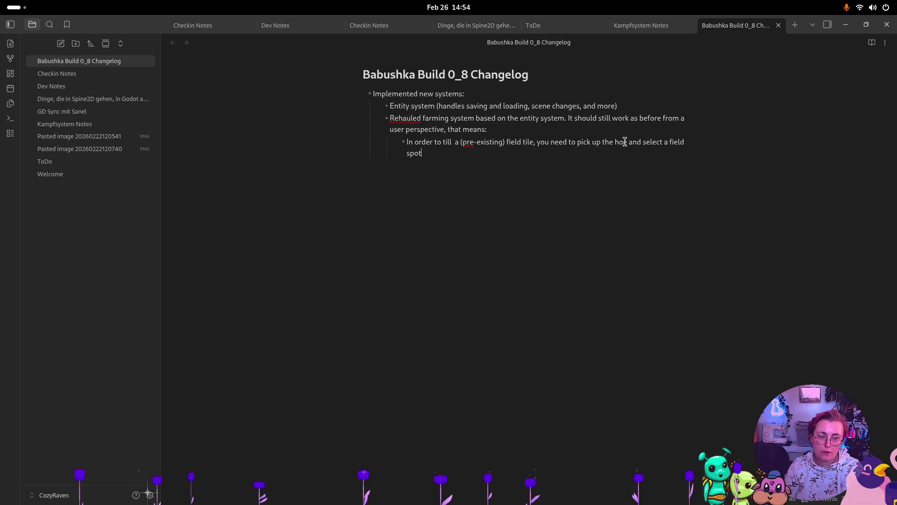
key("ctrl+Left")
key("ctrl+Left")
key("ctrl+Left")
key("Left")
type(", have")
type(" it selected in you")
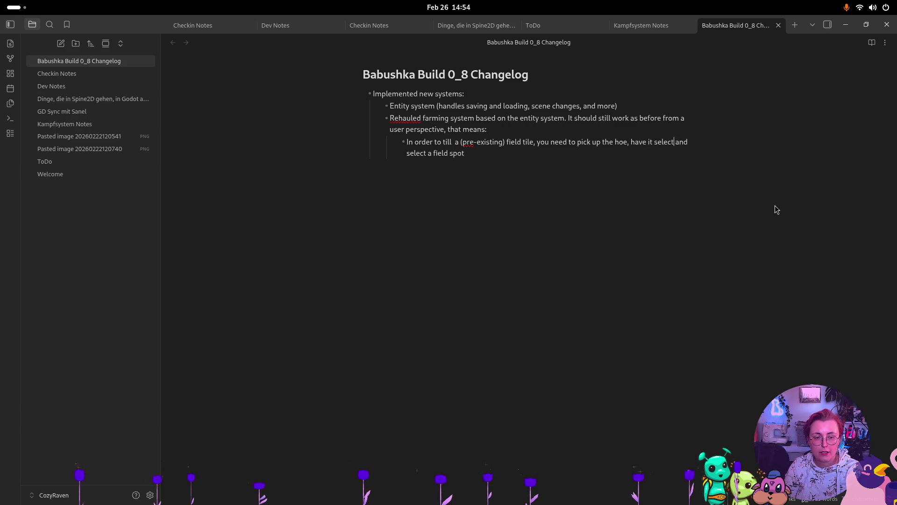
type("r inventory")
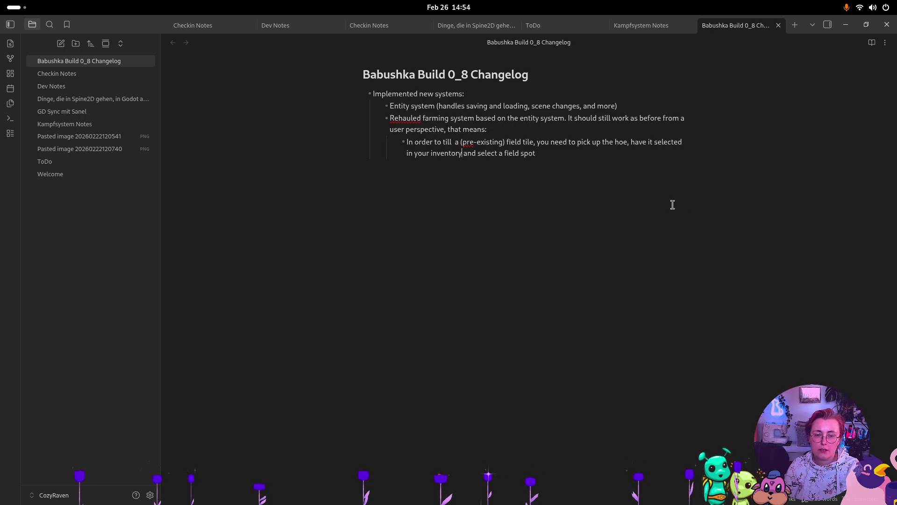
double_click(493, 155)
type("click on")
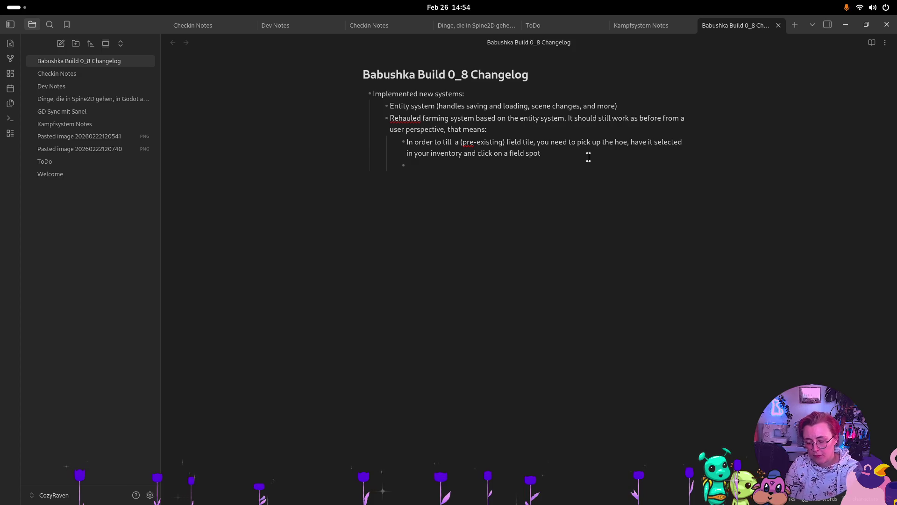
- Add sub-bullets on planting a seed item and filling the watering can at the well
type("Inorder to pla")
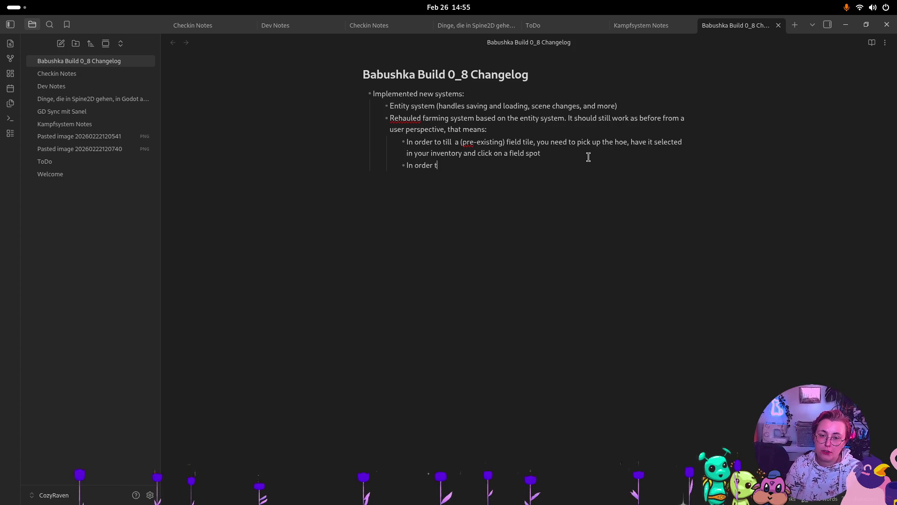
type("nt, you need to p")
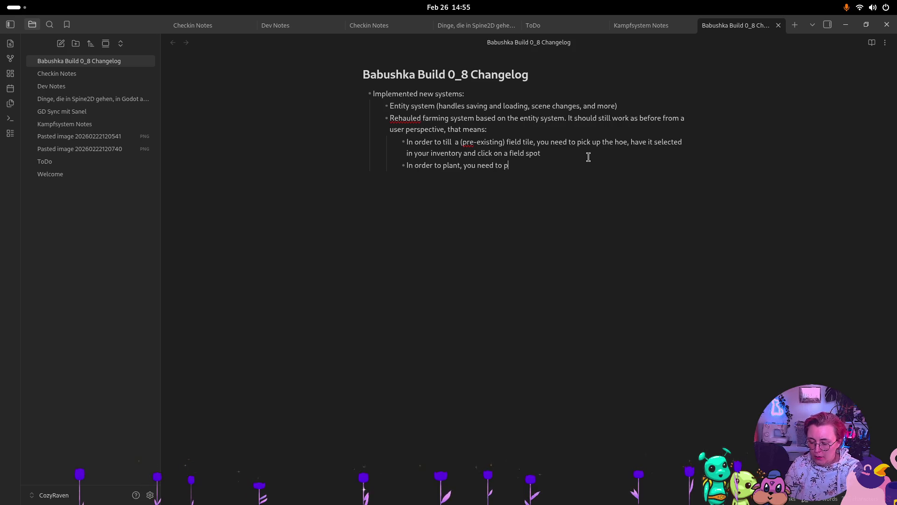
type("ick up a seed ")
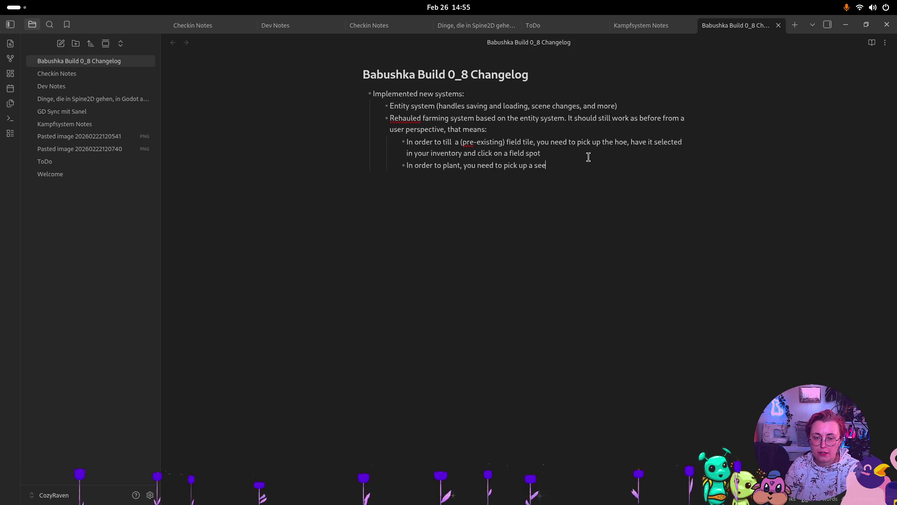
type("item ")
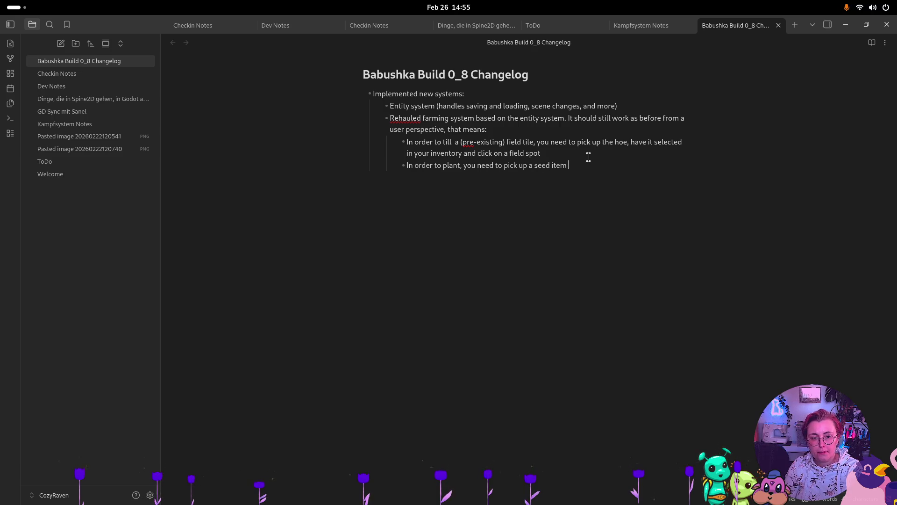
type("and then interact with the field w")
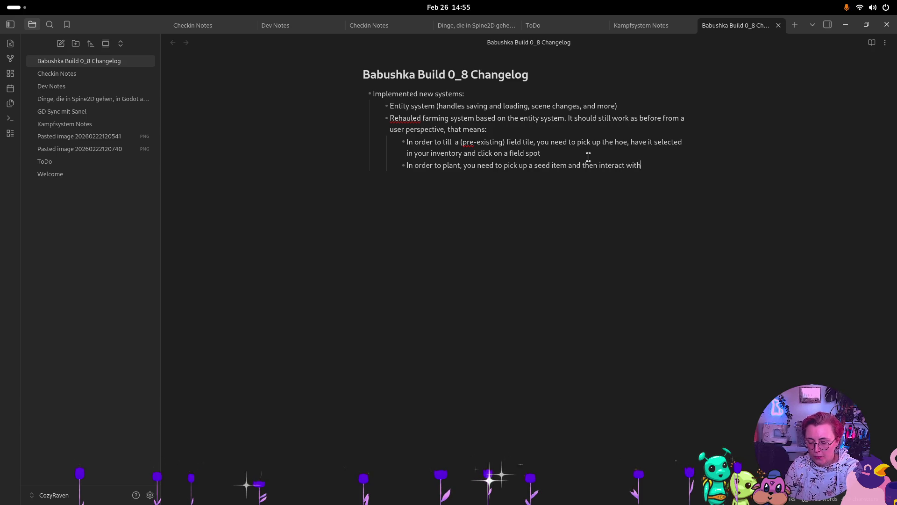
type("hile")
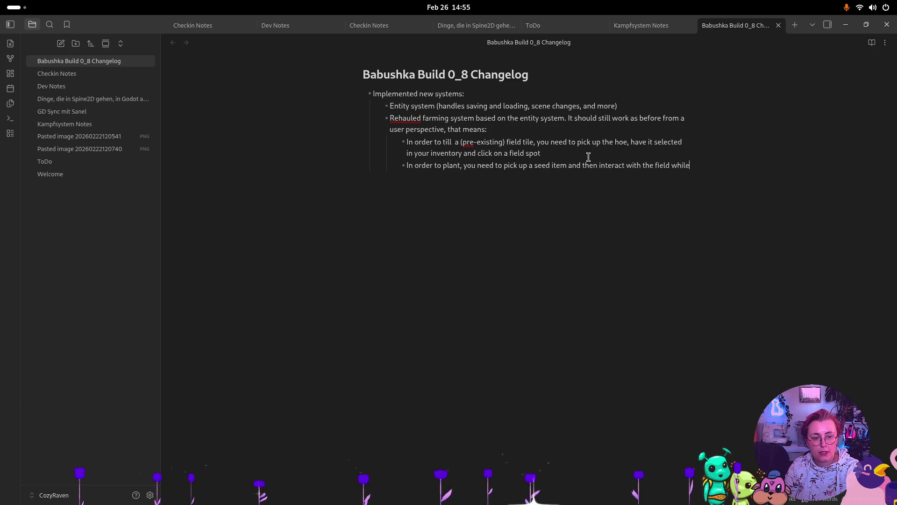
type(" selecting th")
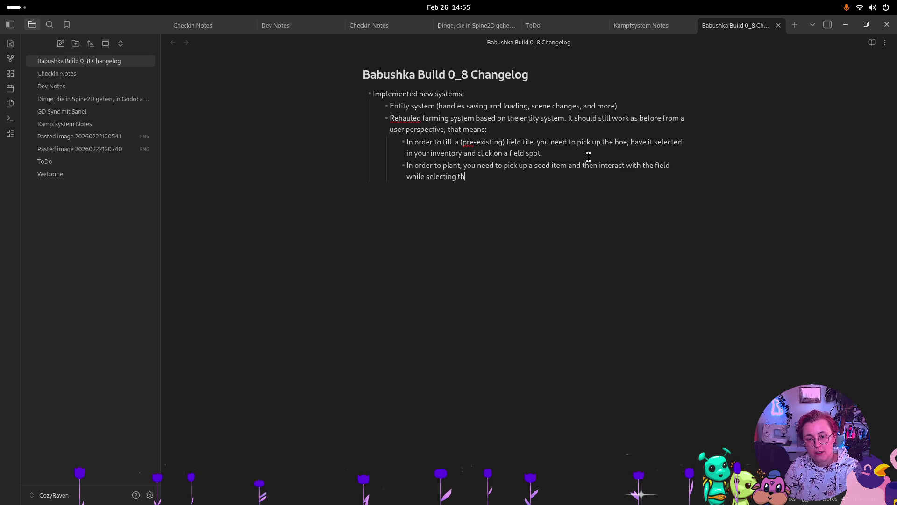
type("e seed i")
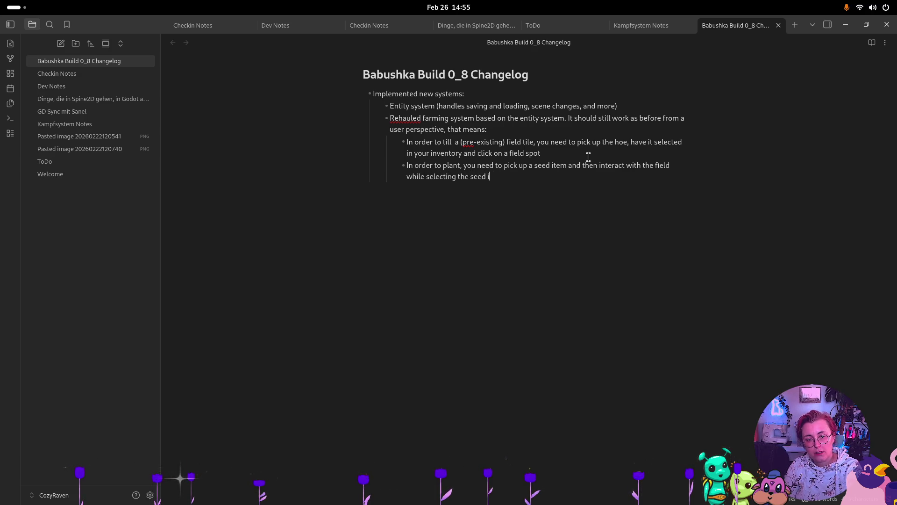
type("n your inventory")
key("Return")
type("you can")
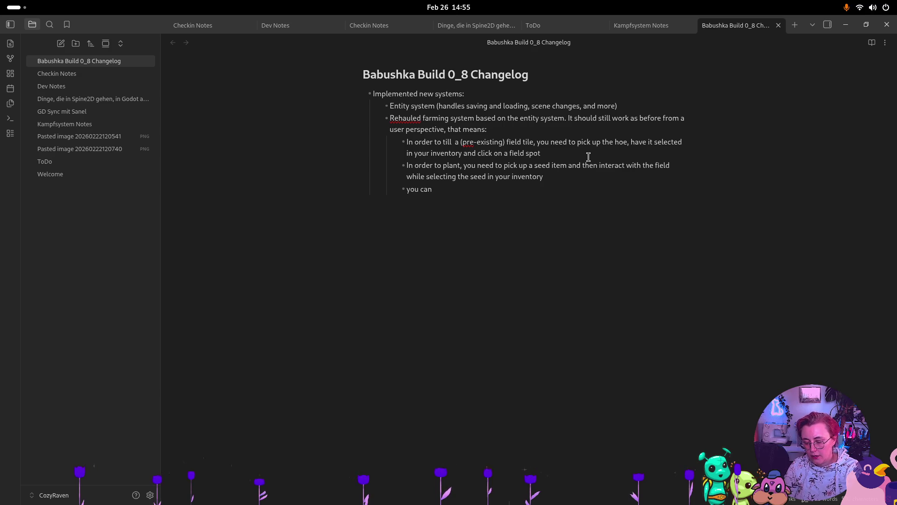
type("fill up your watering can ")
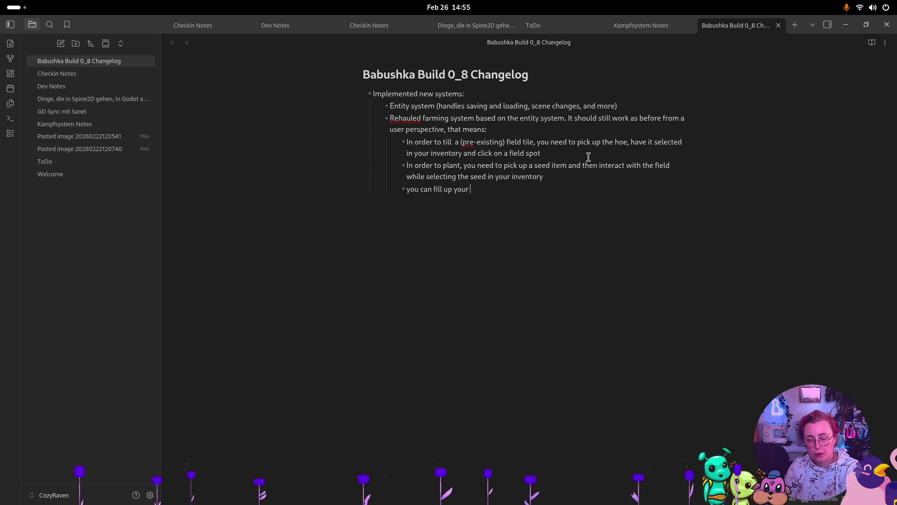
type("by in")
type("nteracting e")
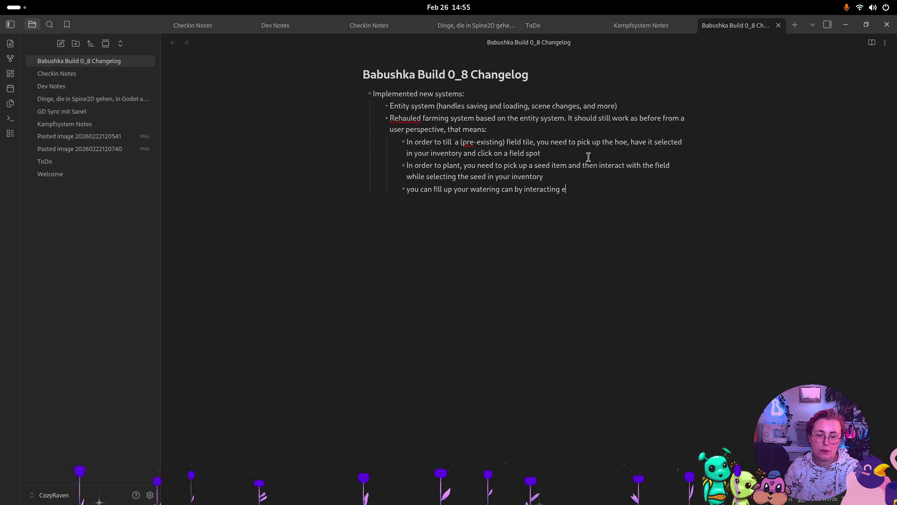
key("BackSpace")
type("with the well w")
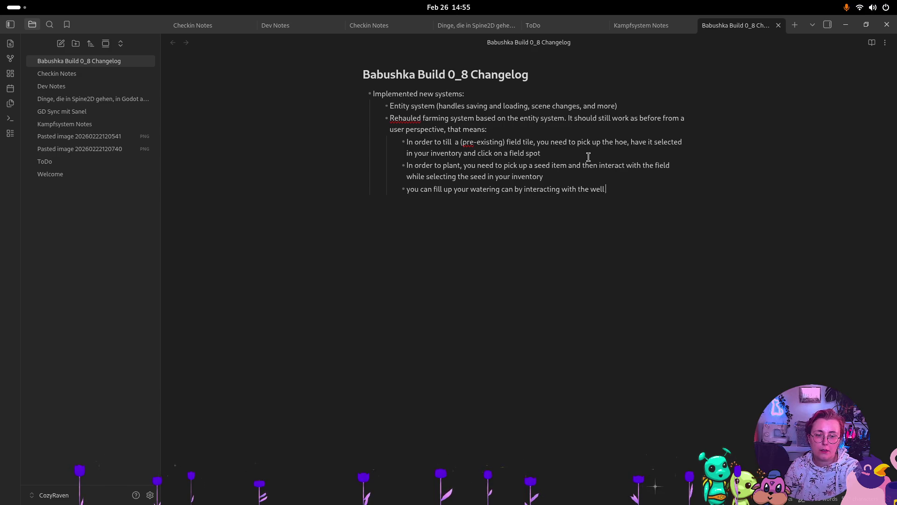
type("hen having th")
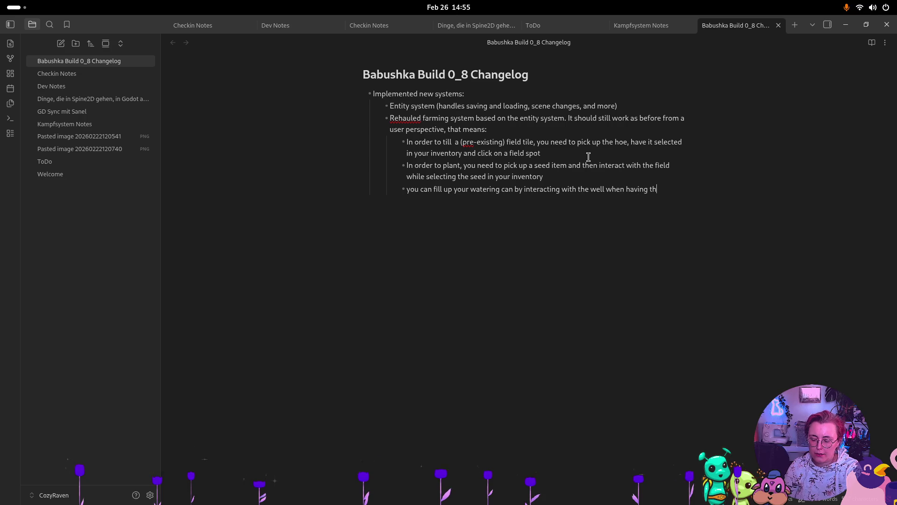
type("e watering can")
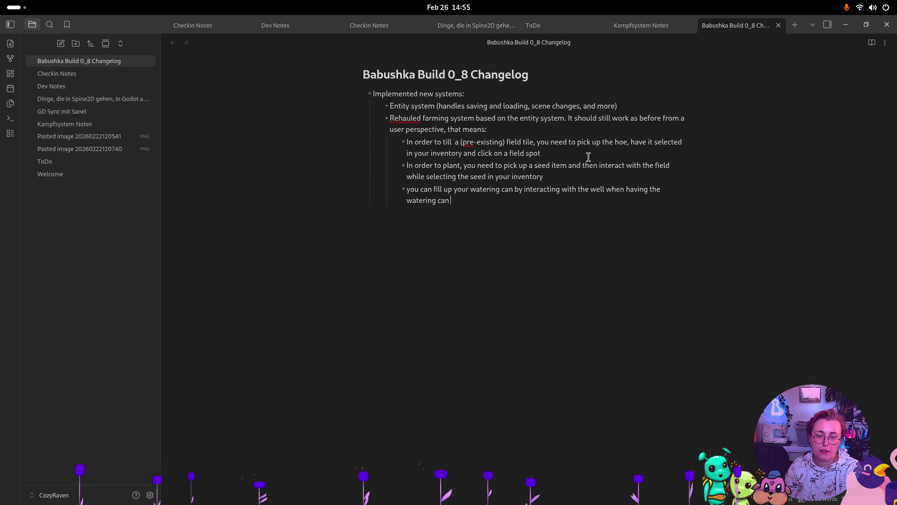
type(" e")
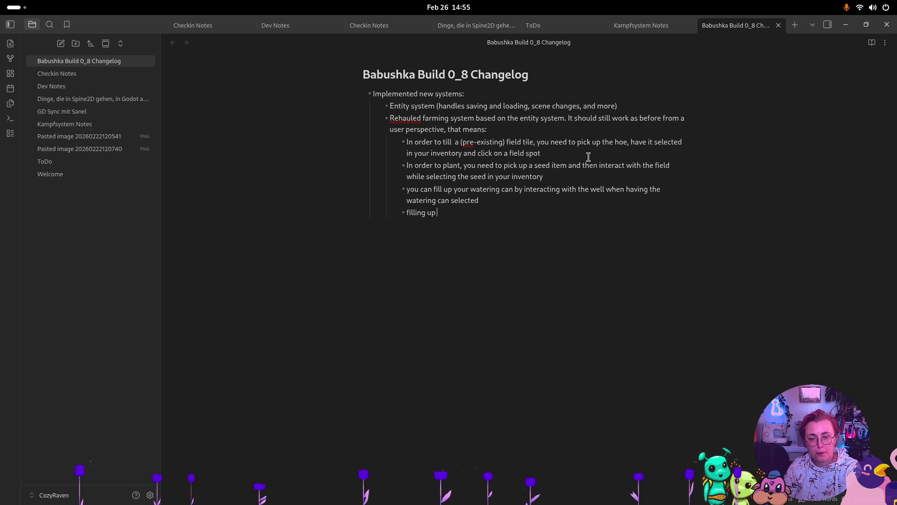
- Add bullets on the status bar above Vesna, watering up to 4 fields, and daily growth
type("atering can should increase")
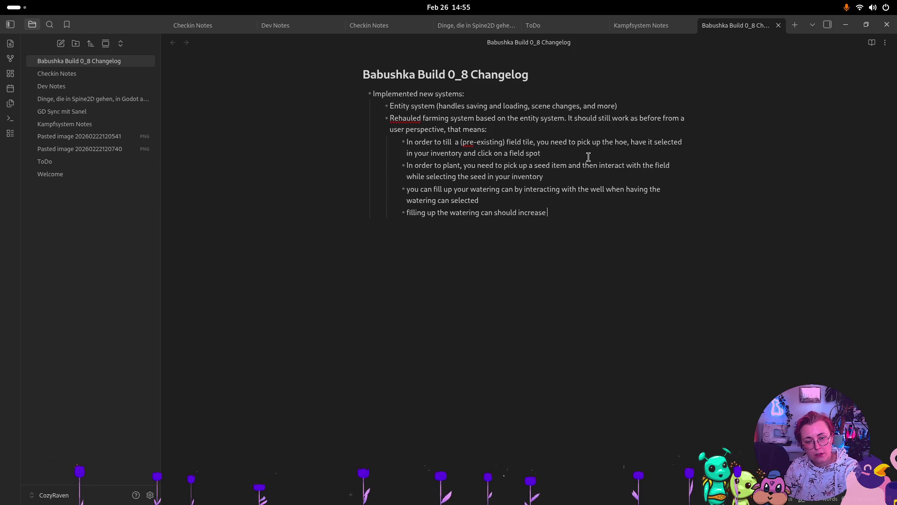
key("BackSpace")
key("BackSpace")
key("BackSpace")
type("display a")
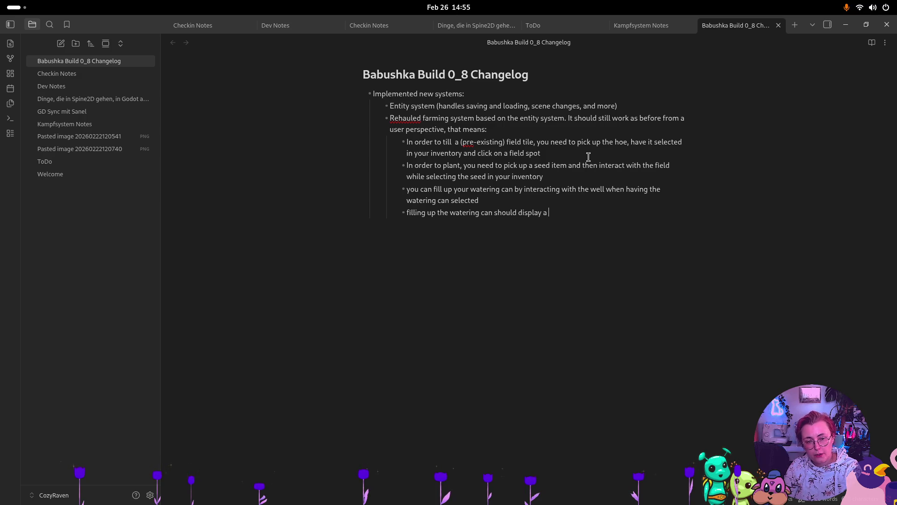
type("full status ")
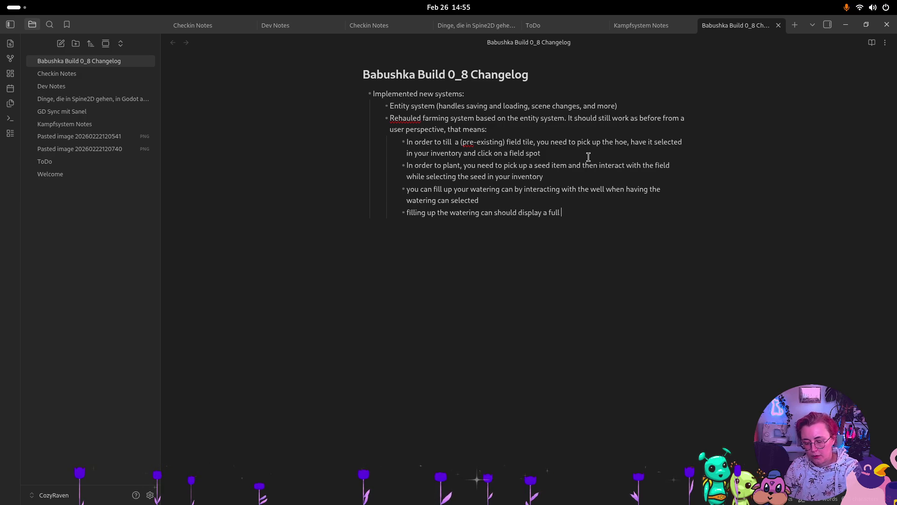
type("bar abo")
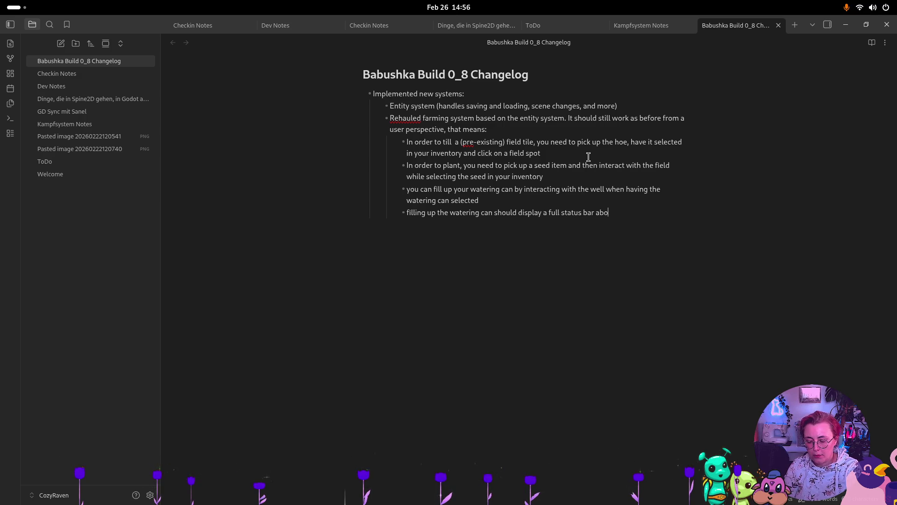
type("ve vesna")
key("Return")
type("a full watering ")
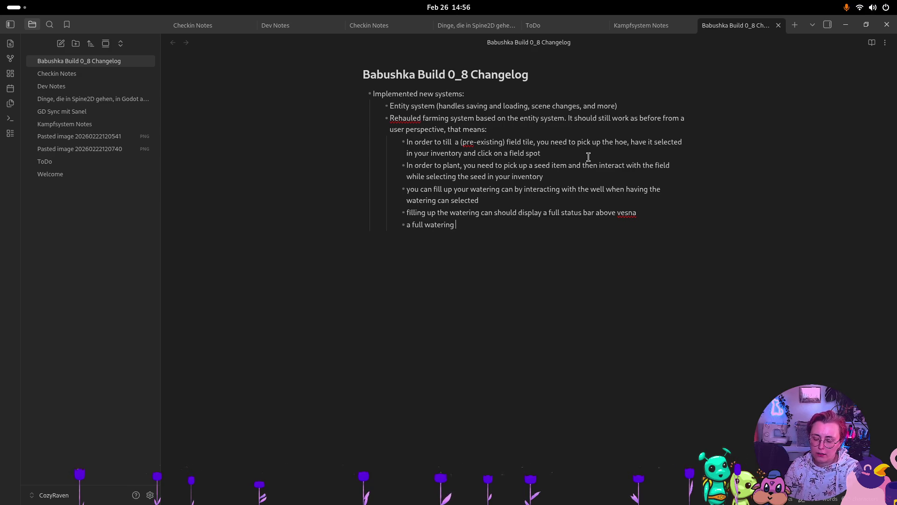
type("can can be")
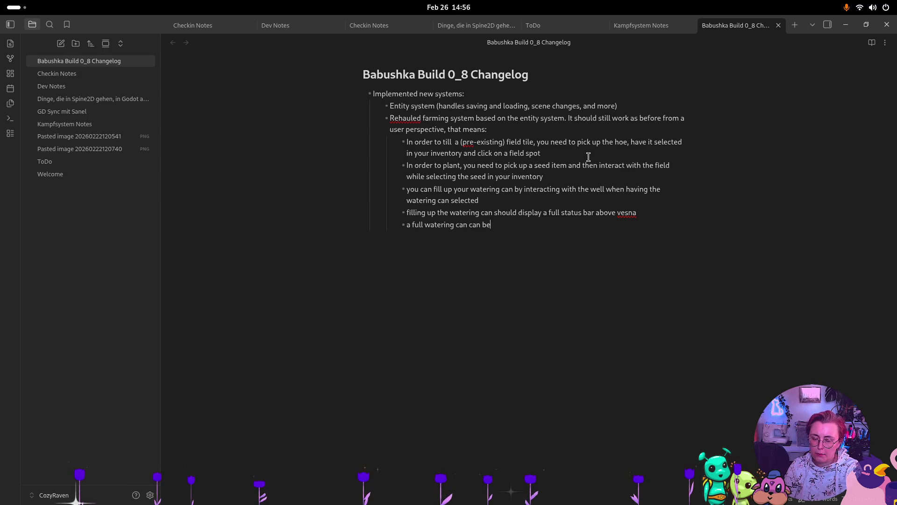
type(" used to")
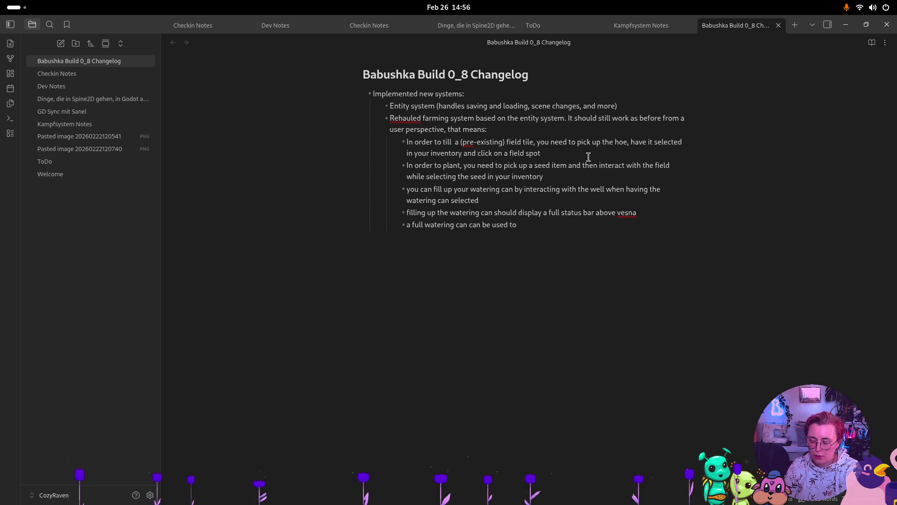
type(" water up to 4 fields")
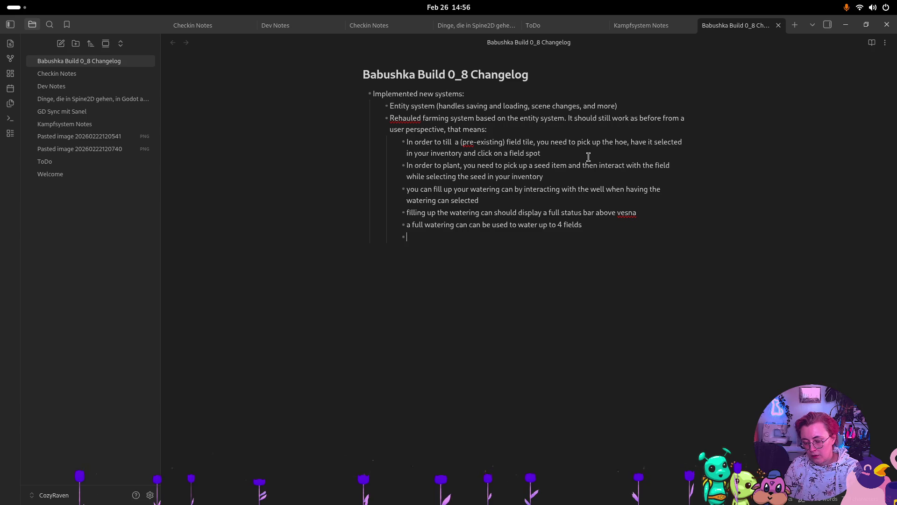
type("hat have a")
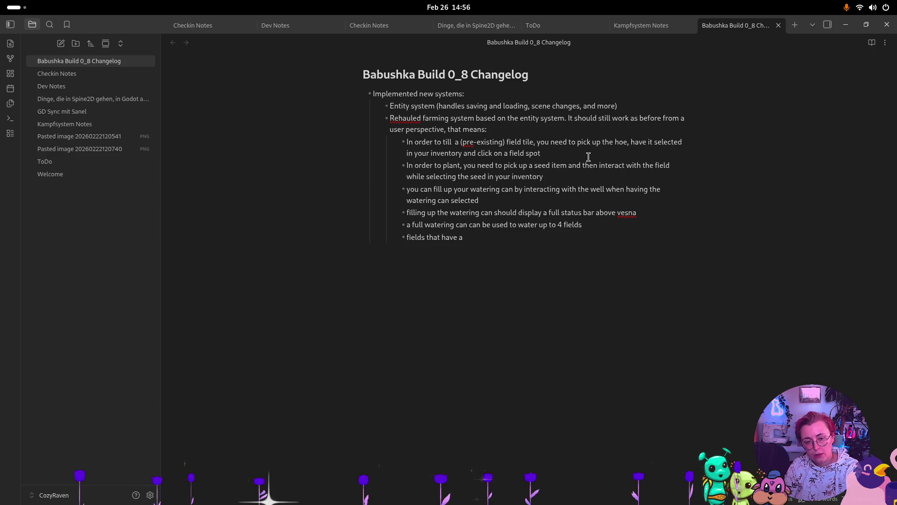
type(" plant")
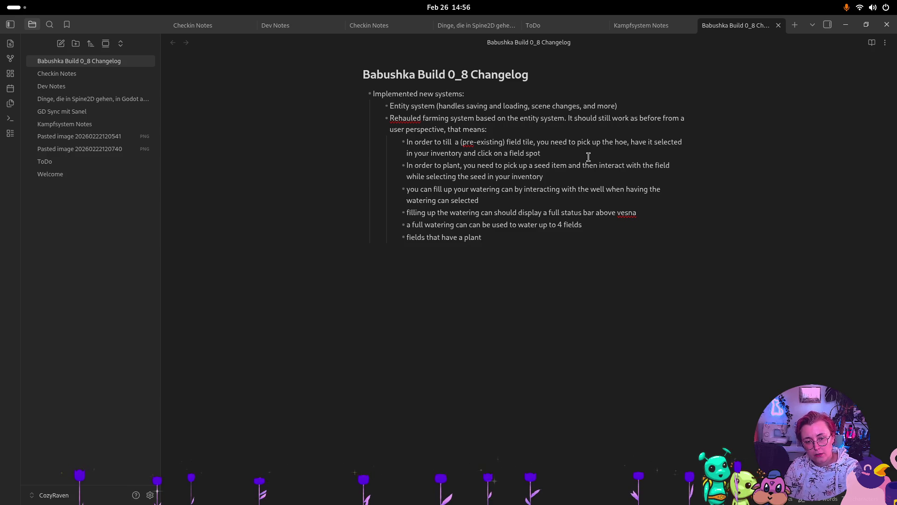
type(" / seed on them and are watered")
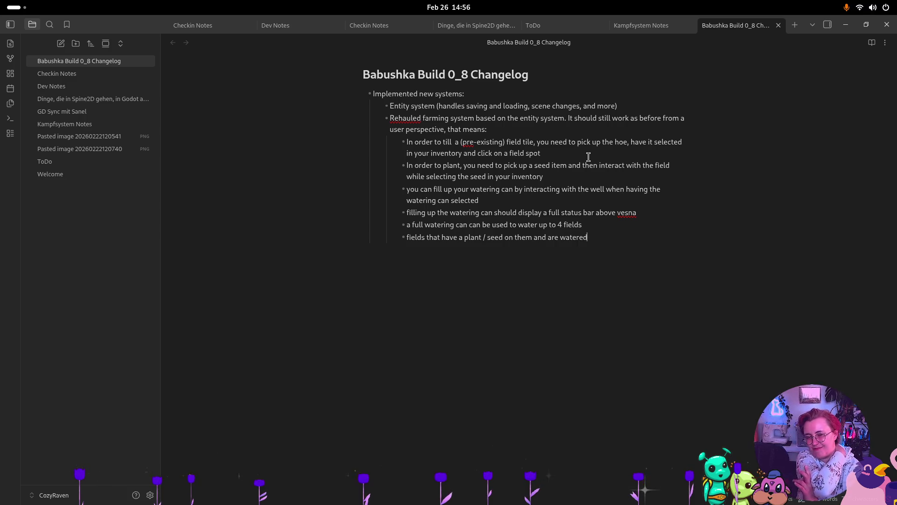
type("should grow")
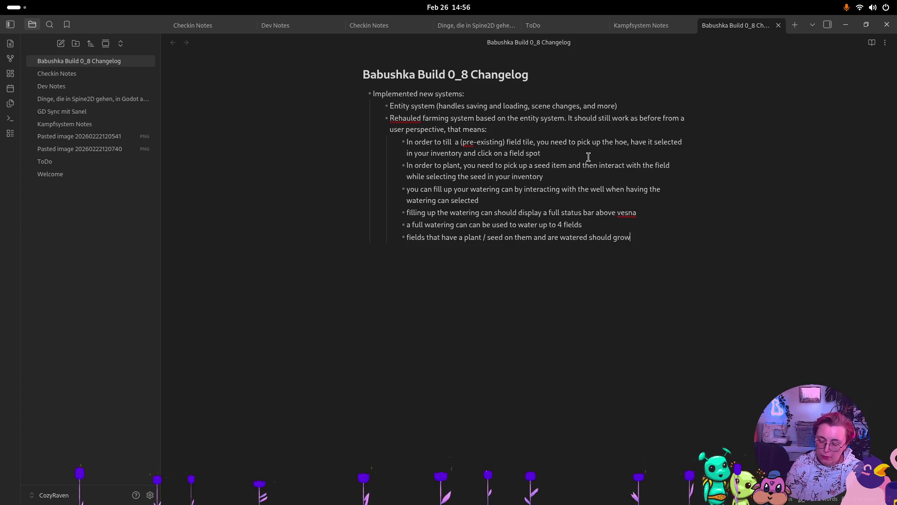
type(" to")
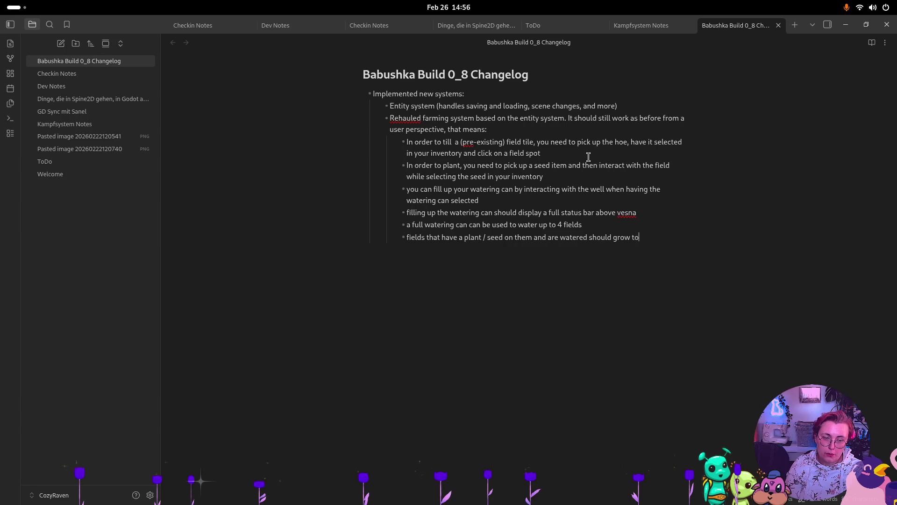
type(" the next")
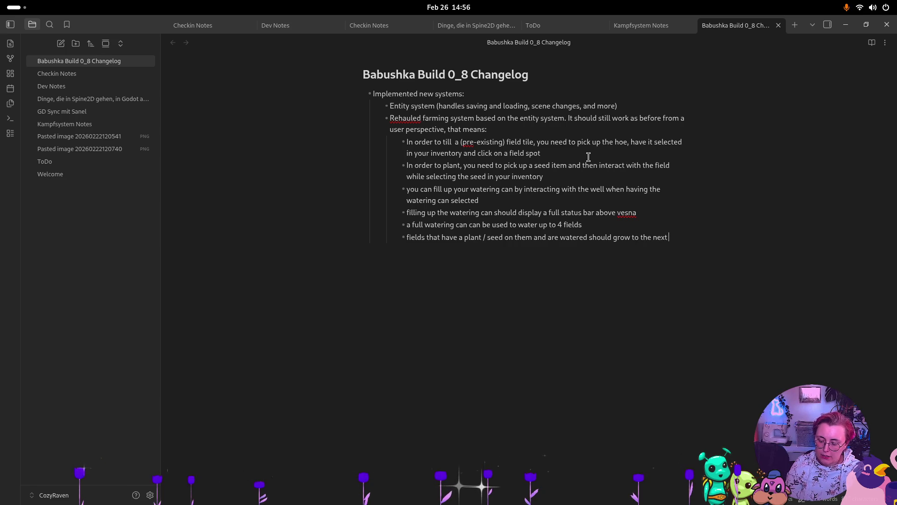
type(" stage in the")
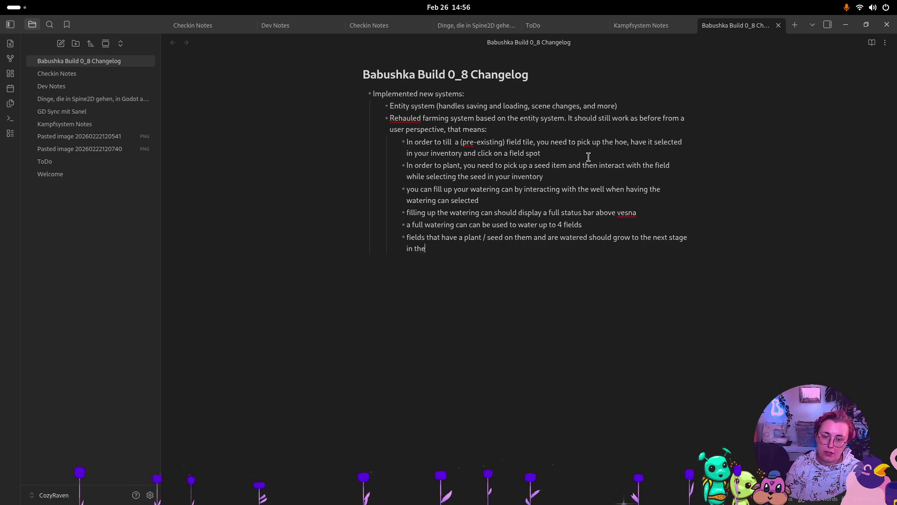
type("ir scle")
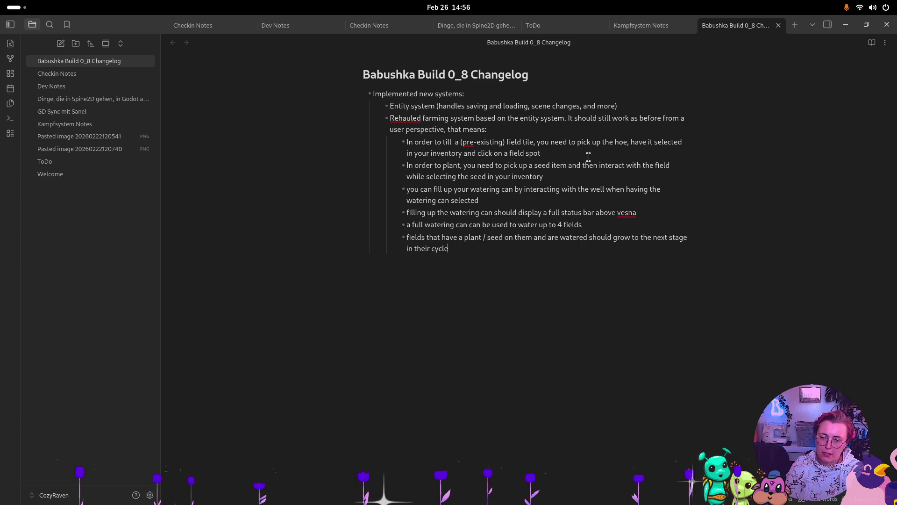
type("hen y")
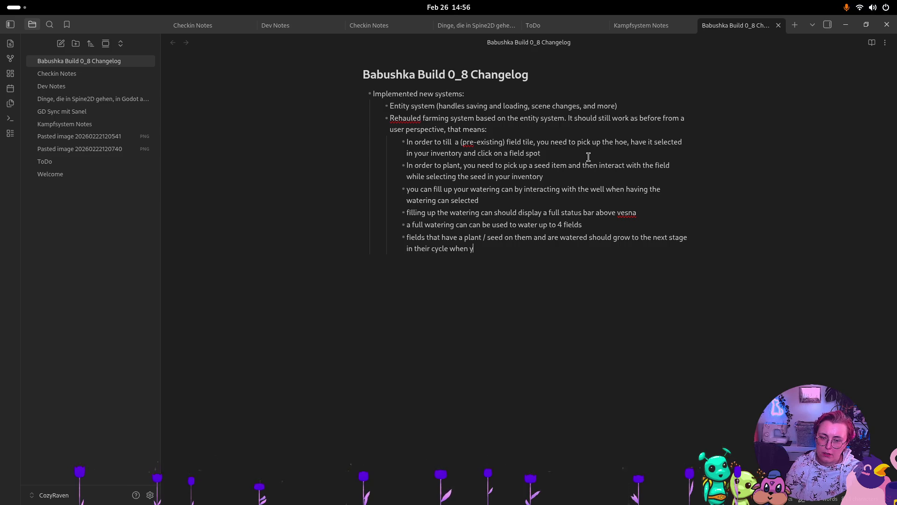
type("a day passes")
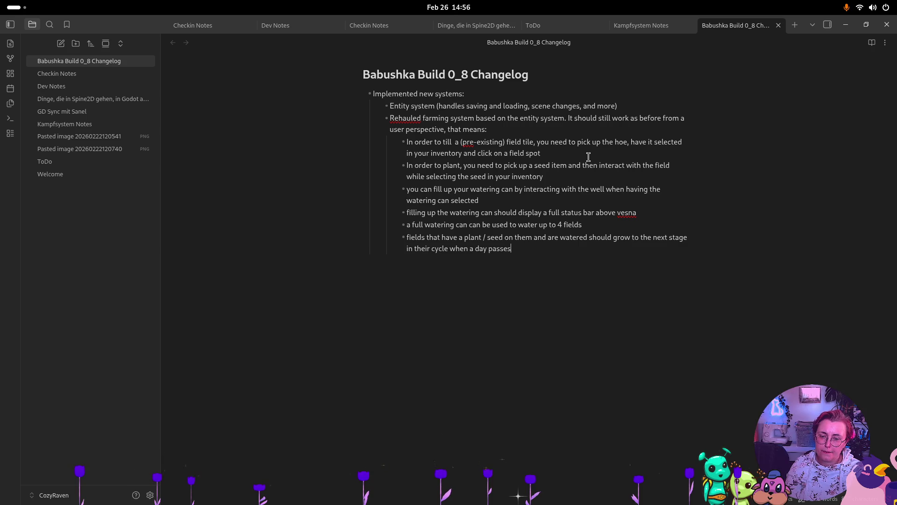
key("Return")
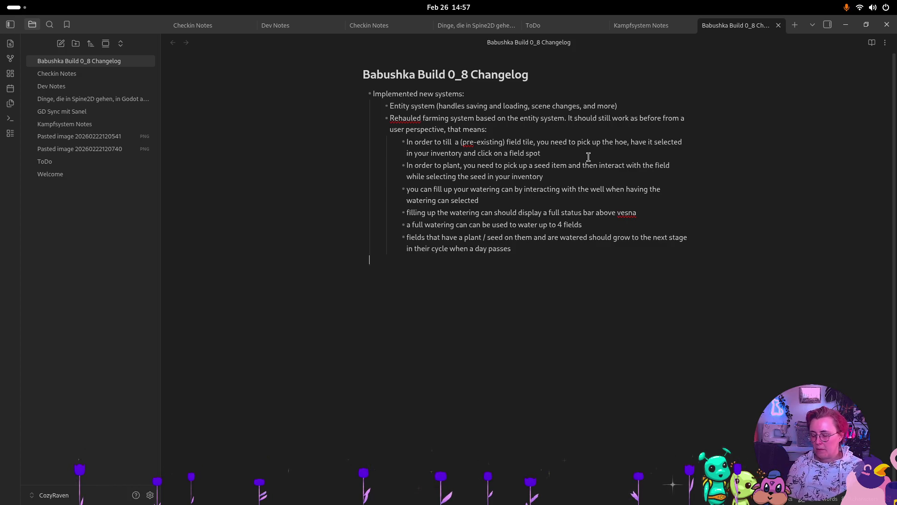
key("super")
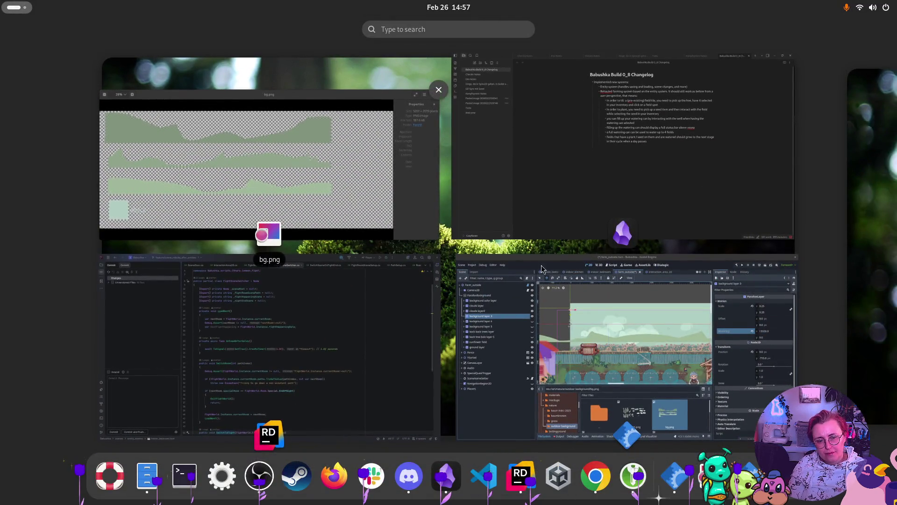
- Add an 'Added Art assets' bullet with a nested note: forest backgrounds in all outside scenes updated with new assets
left_click(647, 80)
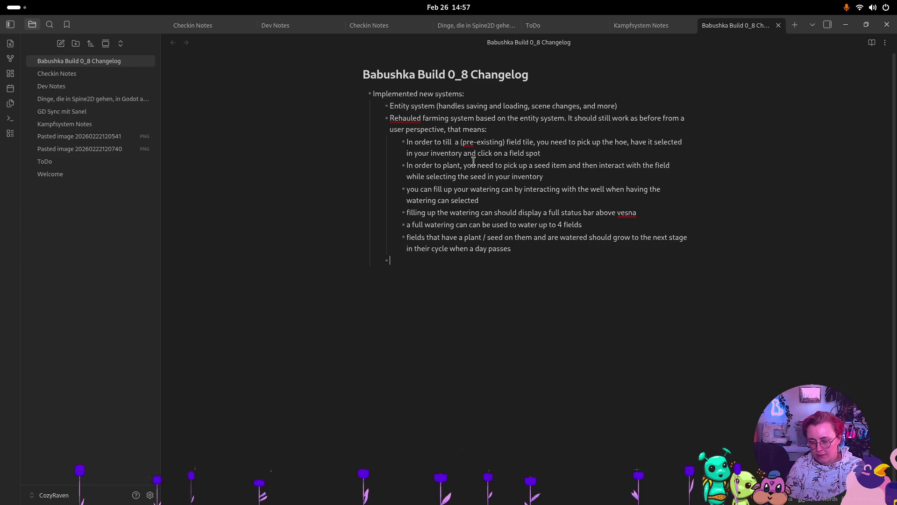
type("- Add")
key("BackSpace")
key("BackSpace")
key("BackSpace")
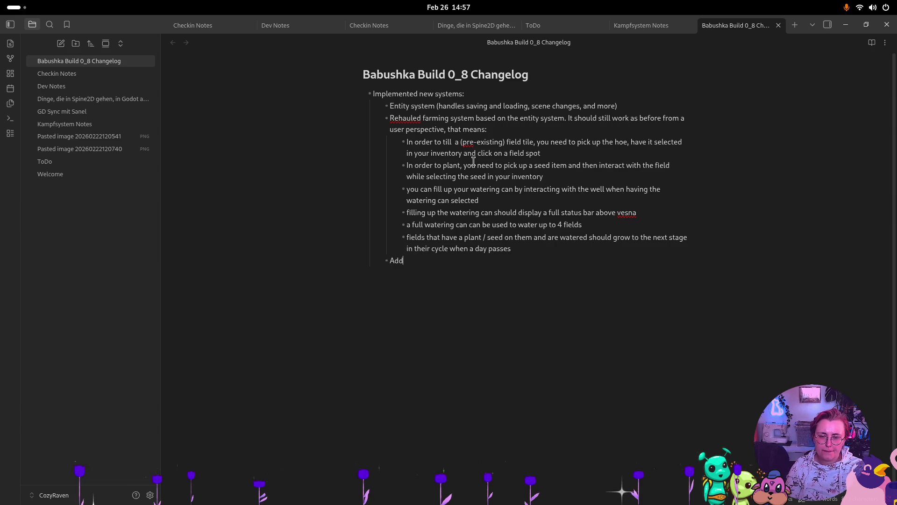
key("Return")
type("- Added Ar6")
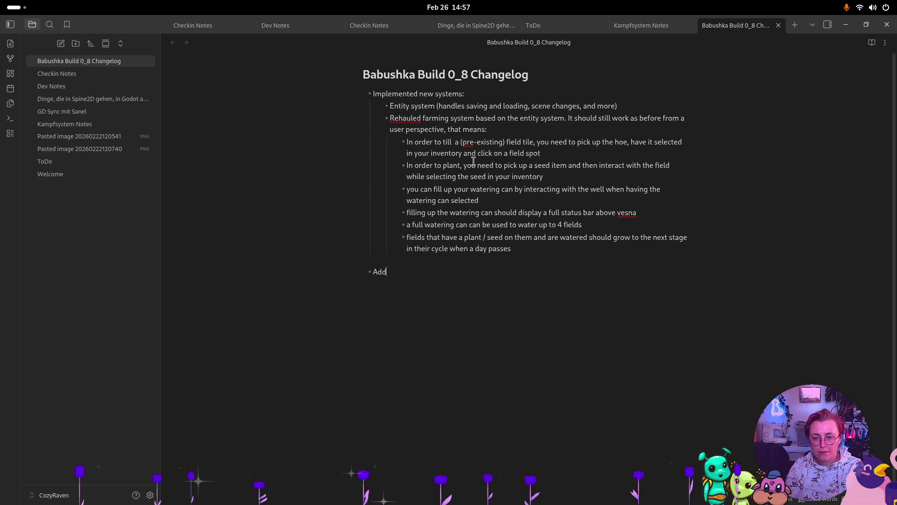
type("t assets:")
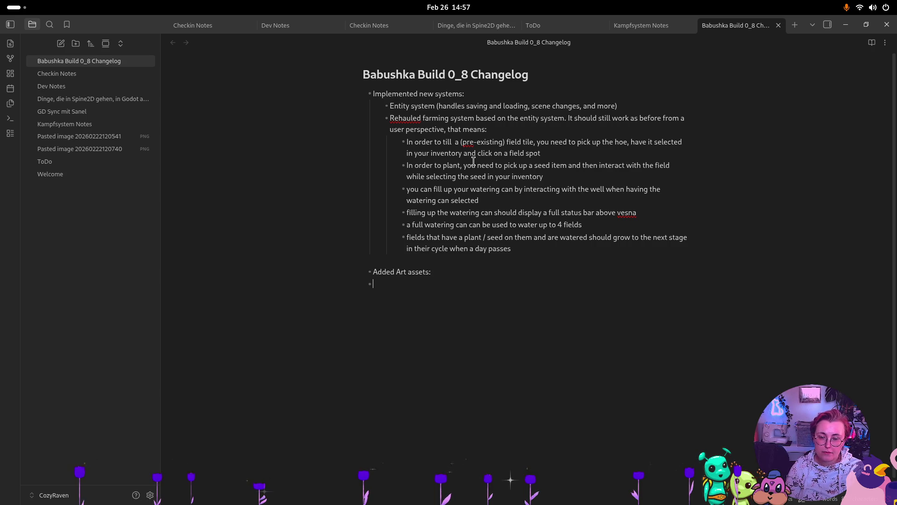
key("Tab")
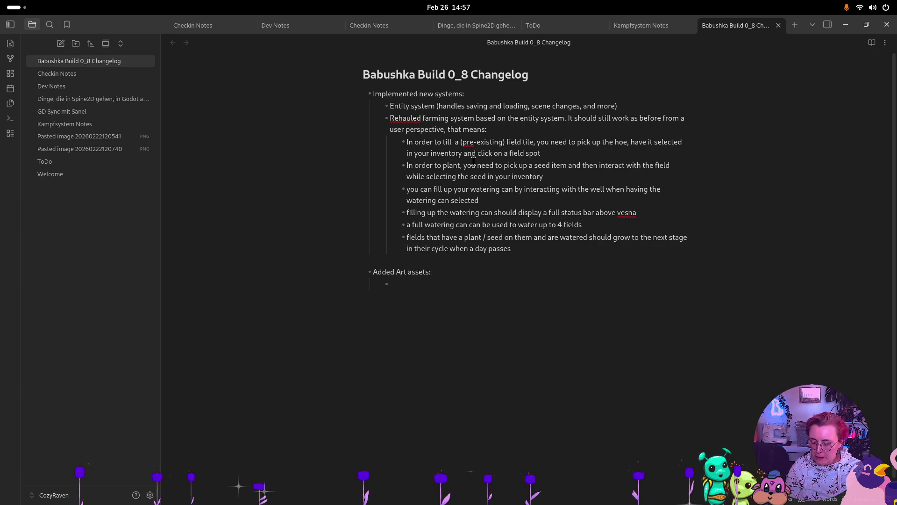
type("Fores")
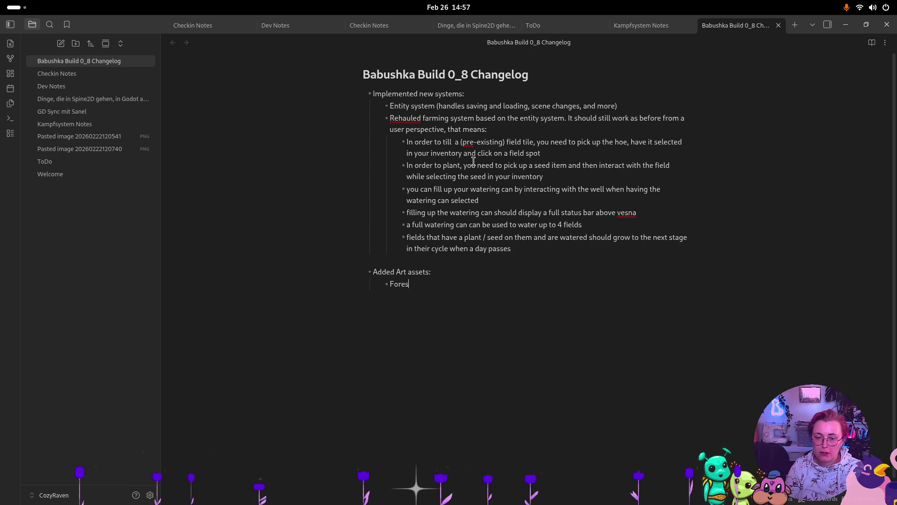
type("t backgrounds in all ")
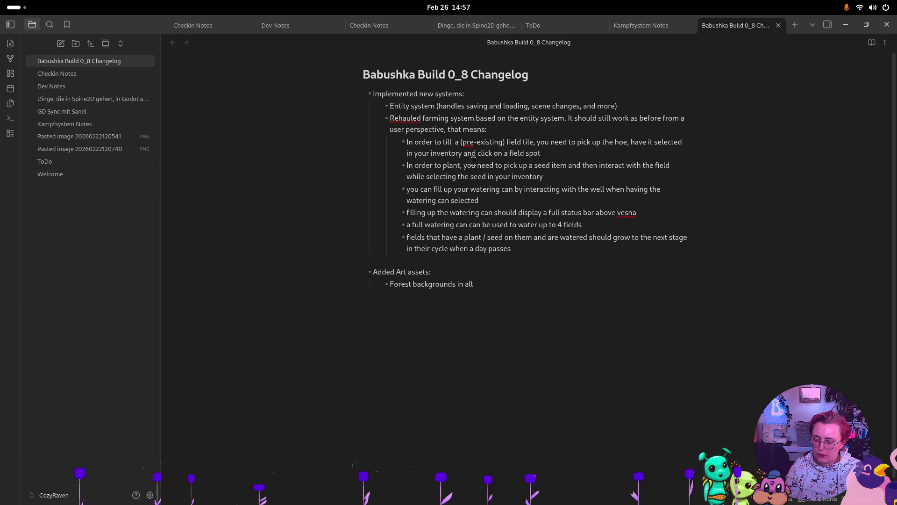
type("outside scenes ")
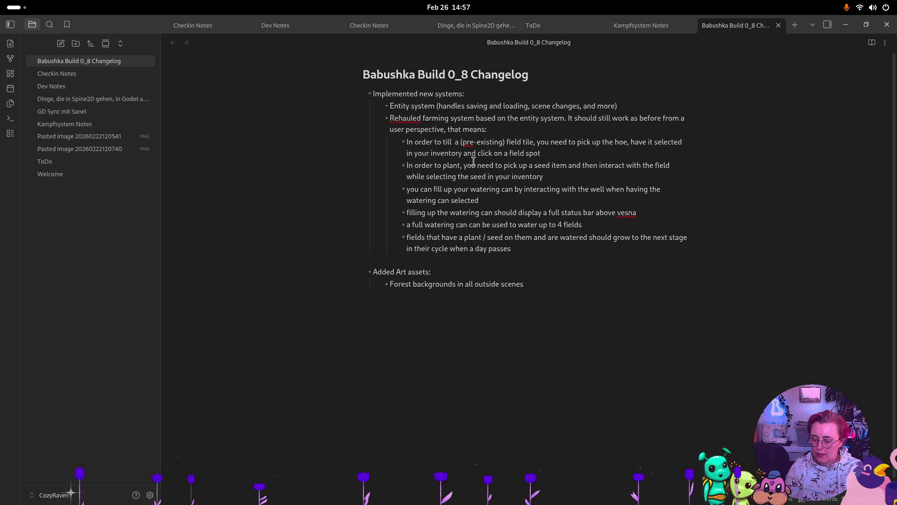
type("have ")
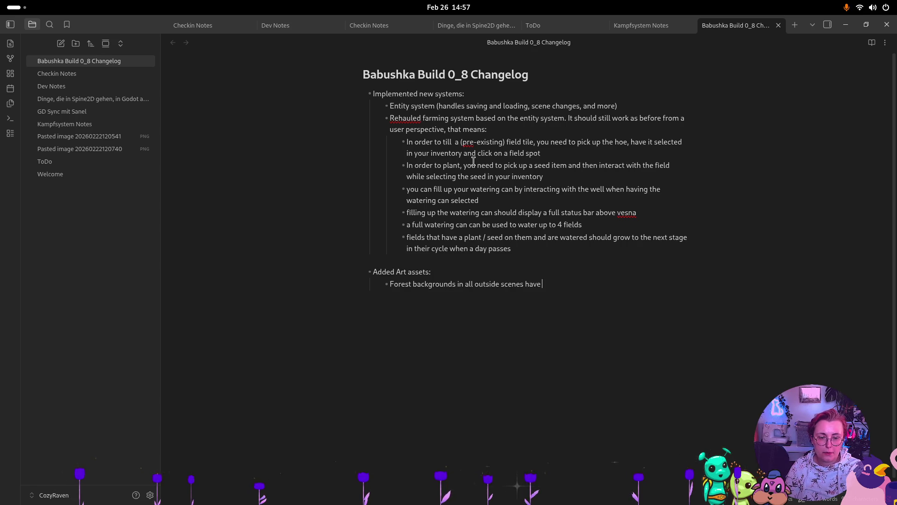
type("been updated with the new a")
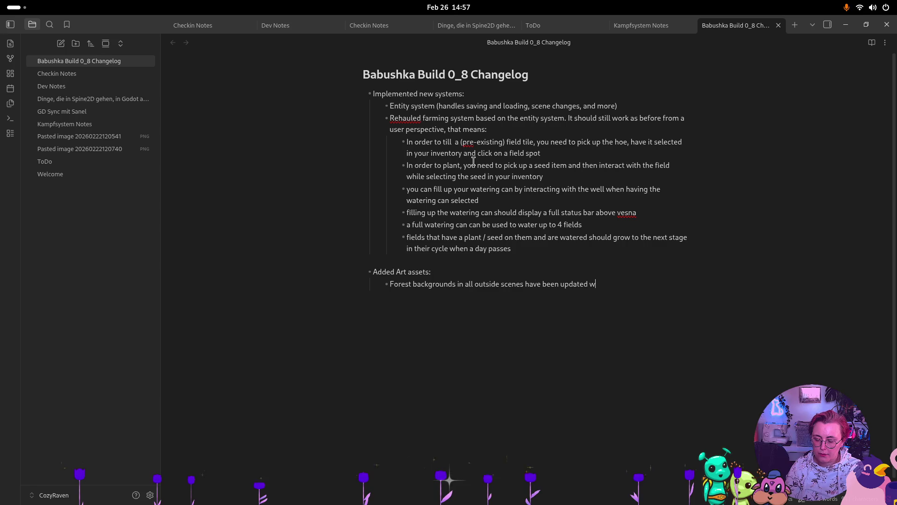
type("ssets")
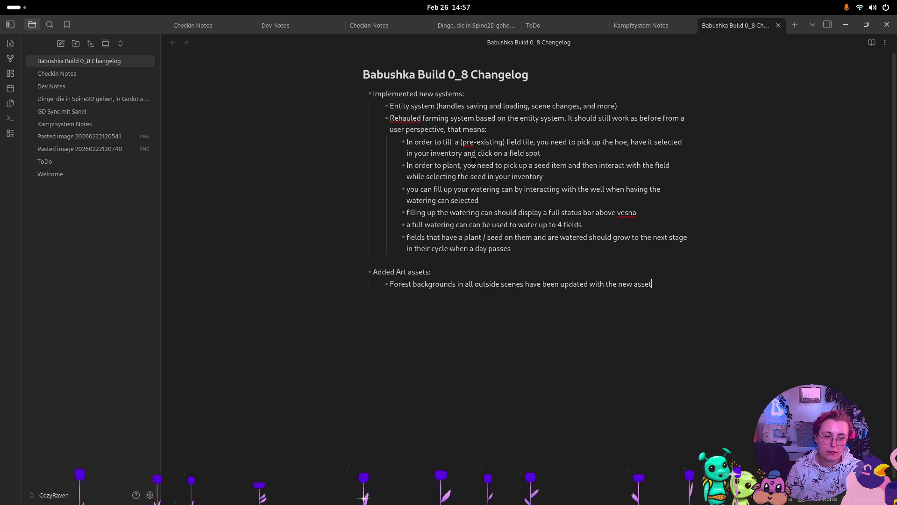
key("super")
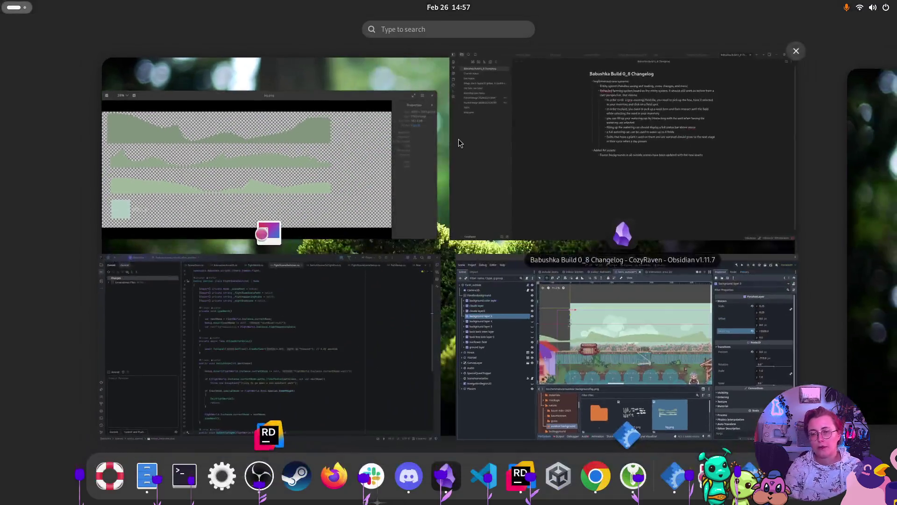
- In Godot, duplicate the cloud4 sprite under the clouds layer to create cloud5
left_click(618, 328)
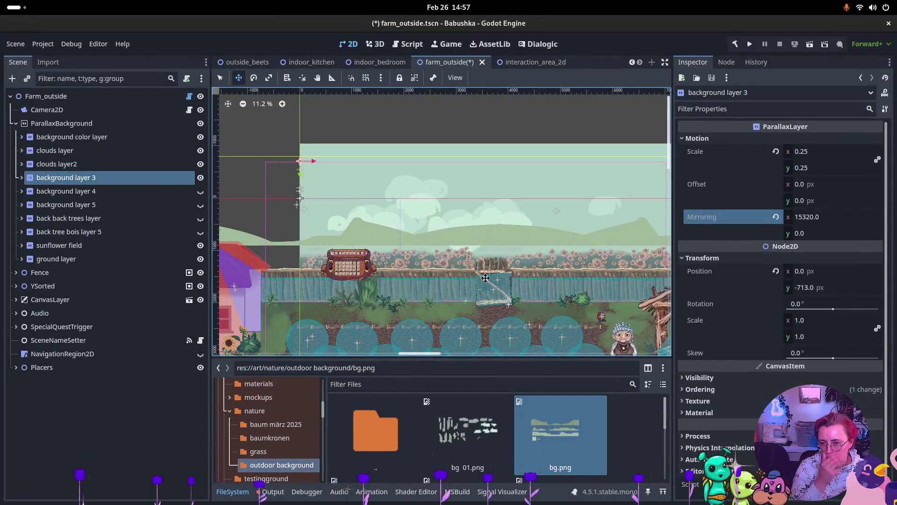
left_click(70, 164)
left_click(21, 150)
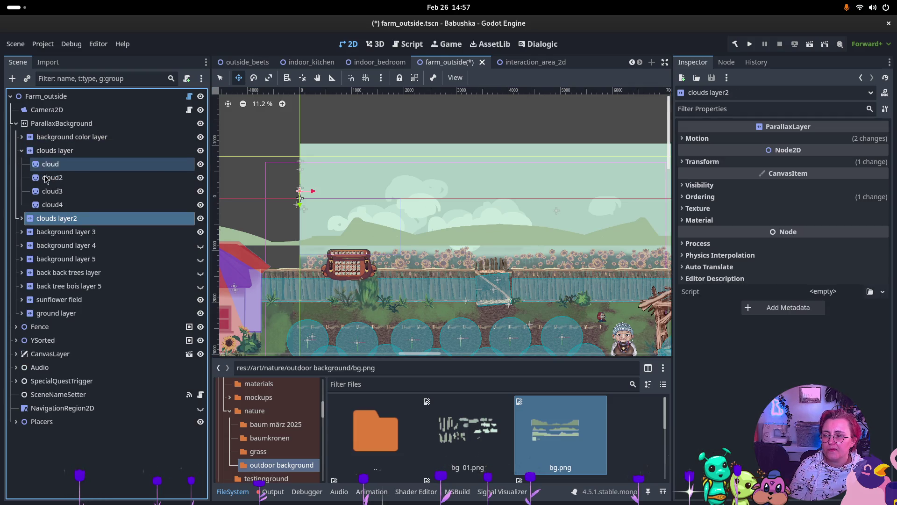
left_click(52, 205)
key("ctrl+d")
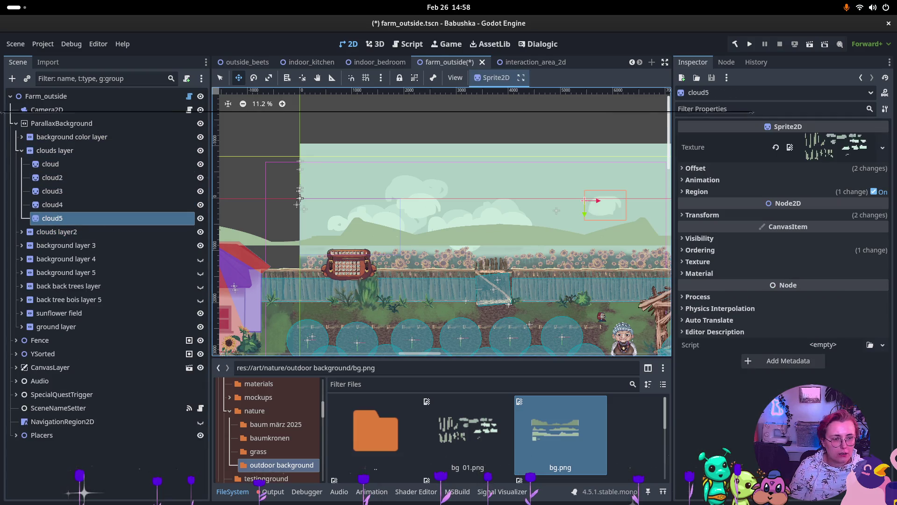
- Compare the other cloud sprites, then open cloud5's texture Region editor
left_click(701, 191)
left_click(769, 252)
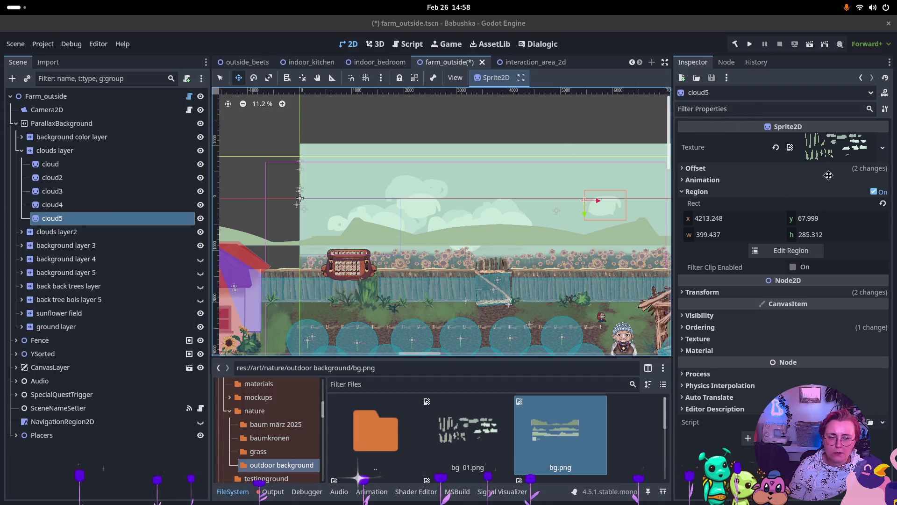
left_click(75, 165)
left_click(79, 181)
left_click(77, 192)
left_click(80, 218)
left_click(794, 252)
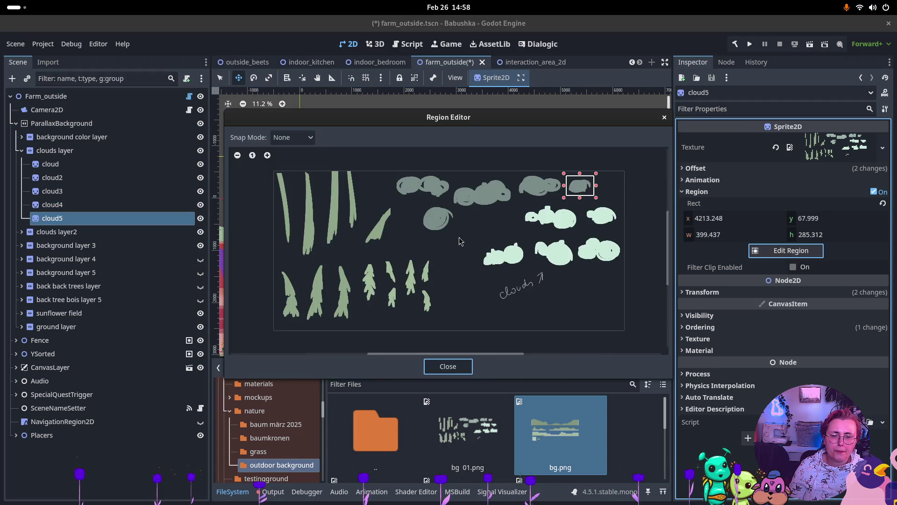
- Crop cloud5 to the round cloud (region 2081.484, 472.386, 531.473×464.198), reposition it in the sky, then expand clouds layer2
left_click_drag(416, 201, 455, 236)
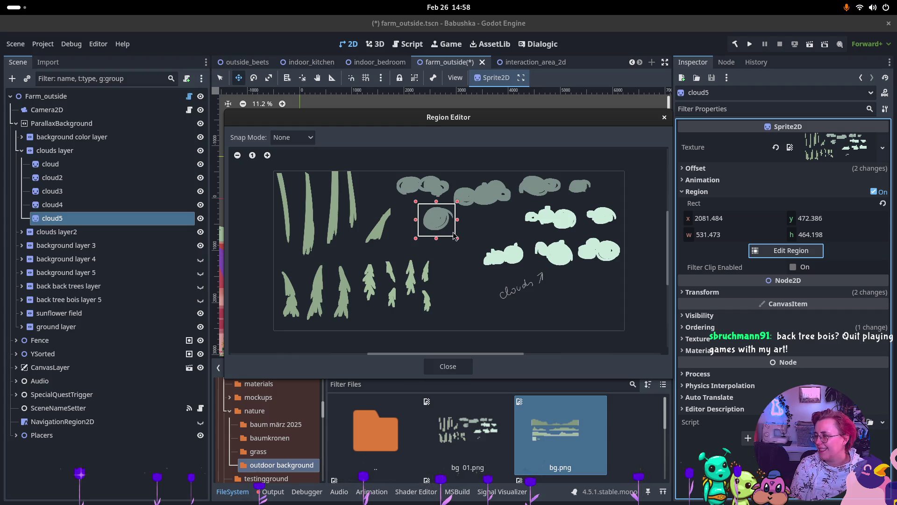
left_click(452, 366)
scroll(544, 205, "up", 1)
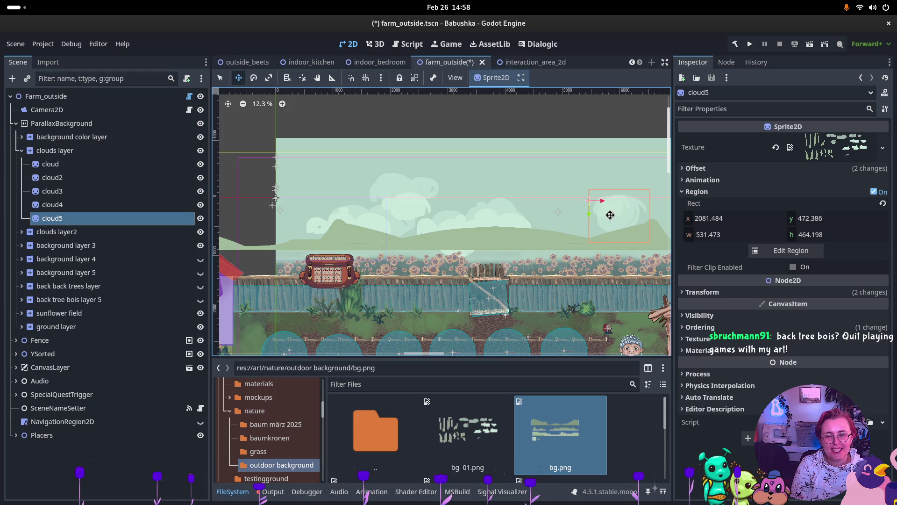
mouse_move(634, 224)
left_mouse_down()
mouse_move(621, 208)
mouse_move(571, 224)
mouse_move(612, 222)
left_mouse_up()
scroll(530, 197, "right", 5)
left_click_drag(512, 233, 570, 236)
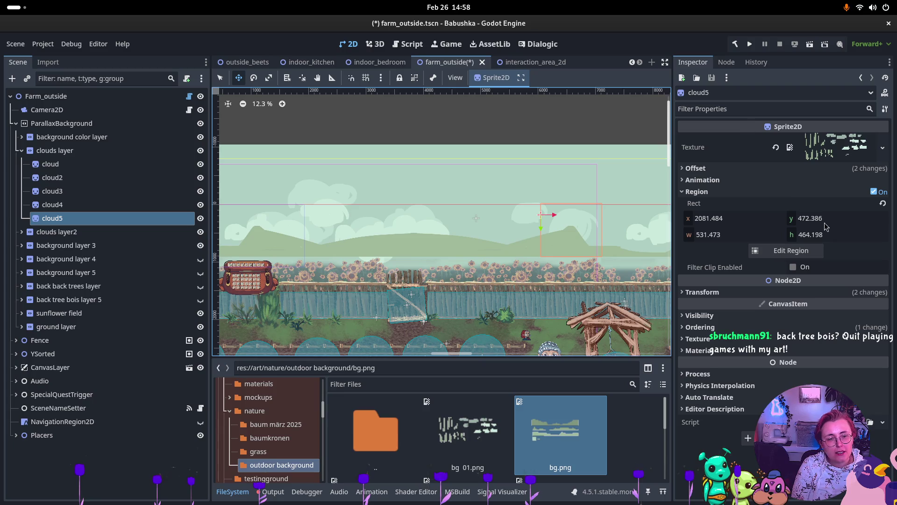
left_click(22, 151)
left_click(22, 165)
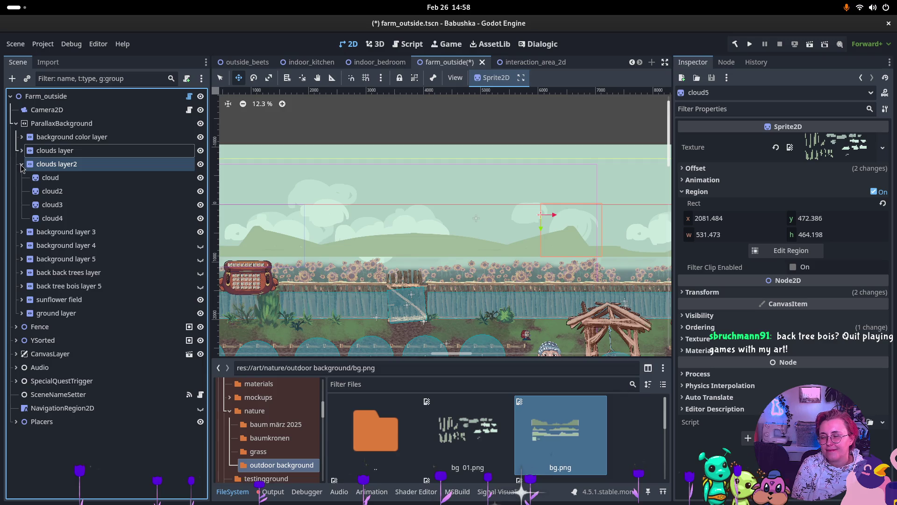
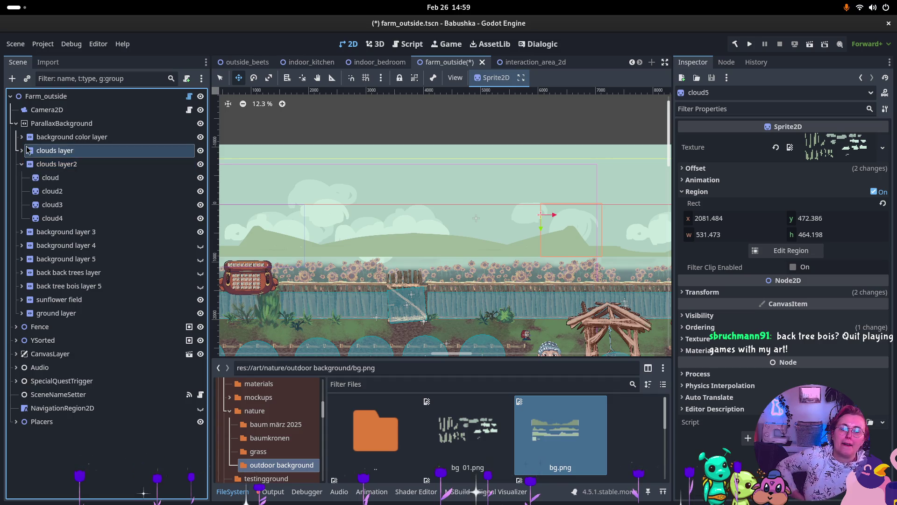
- Duplicate the cloud4 sprite in clouds layer2 as cloud5
left_click(50, 191)
left_click(52, 219)
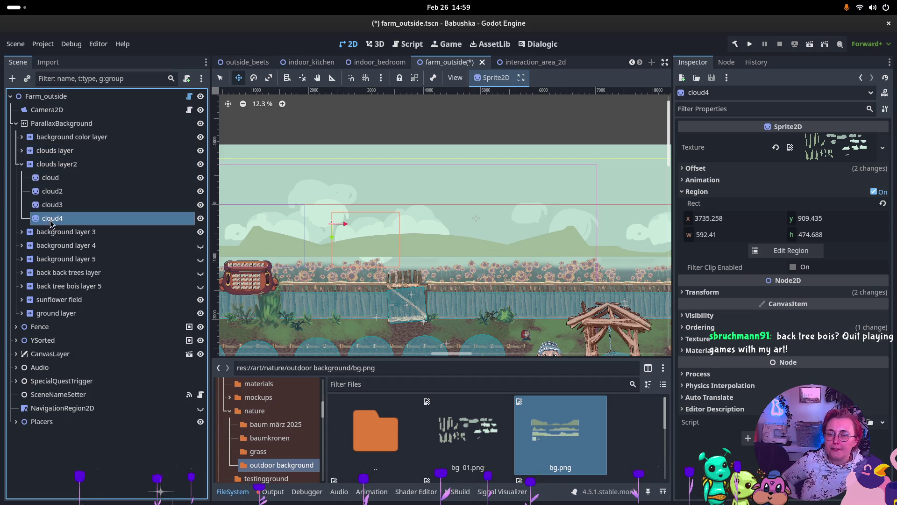
key("ctrl+d")
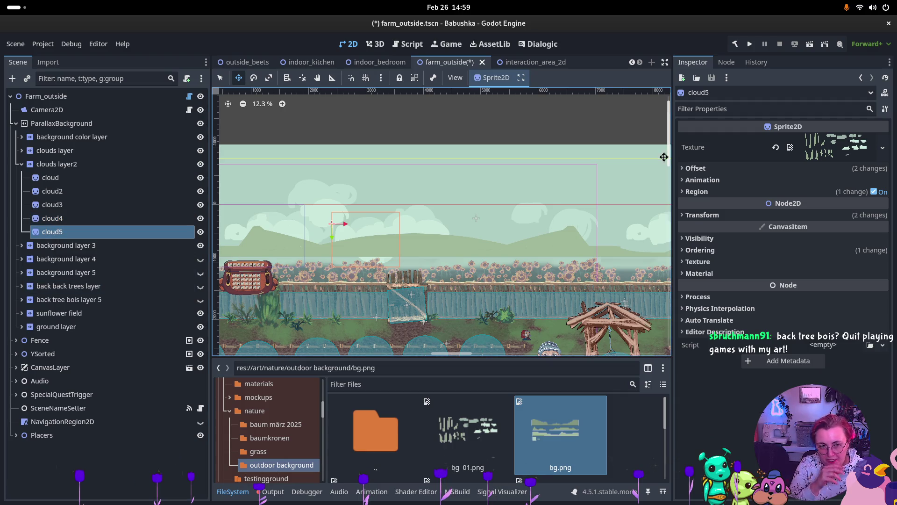
- Crop cloud5's region to the rightmost cloud of the atlas, 662×389
left_click(697, 192)
left_click(810, 255)
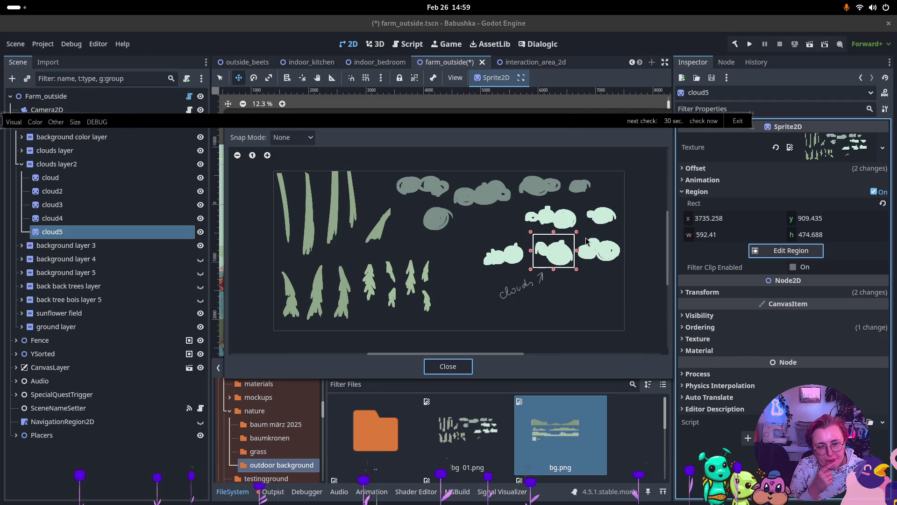
scroll(587, 240, "up", 2)
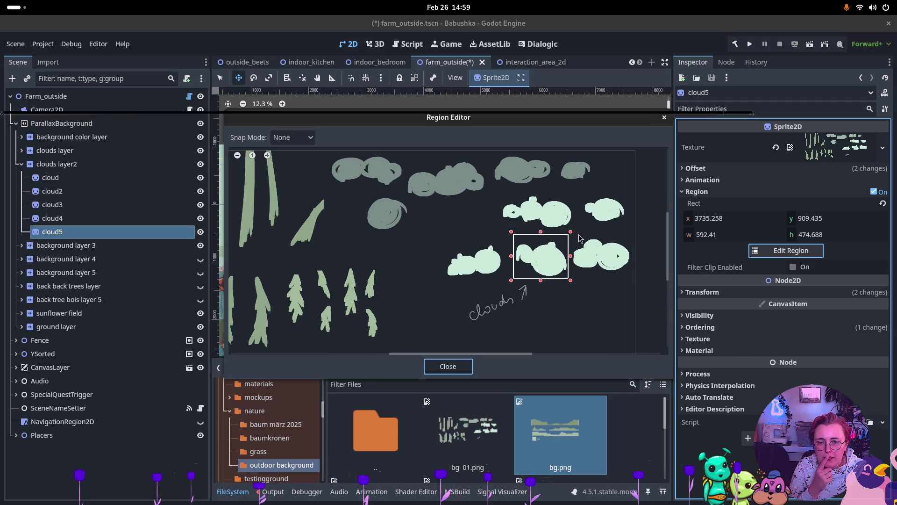
mouse_move(571, 232)
left_mouse_down()
mouse_move(588, 255)
mouse_move(570, 243)
left_mouse_up()
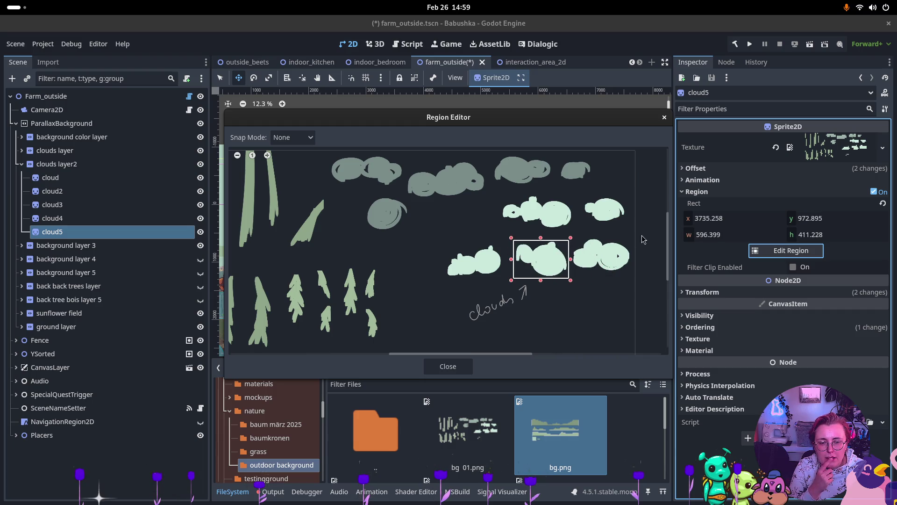
left_click_drag(633, 237, 567, 275)
left_click_drag(634, 237, 632, 239)
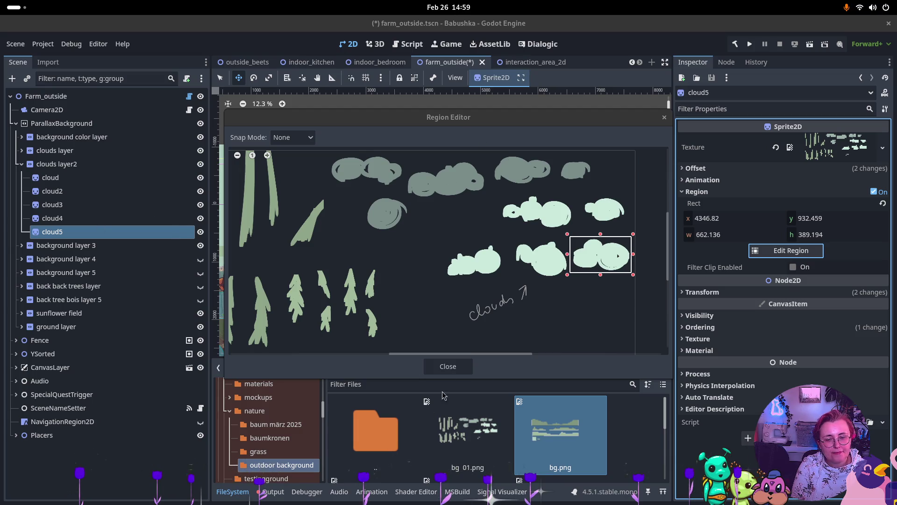
left_click(447, 366)
- Move cloud5 right across the sky, cancelling an accidental delete
left_click_drag(372, 250, 509, 253)
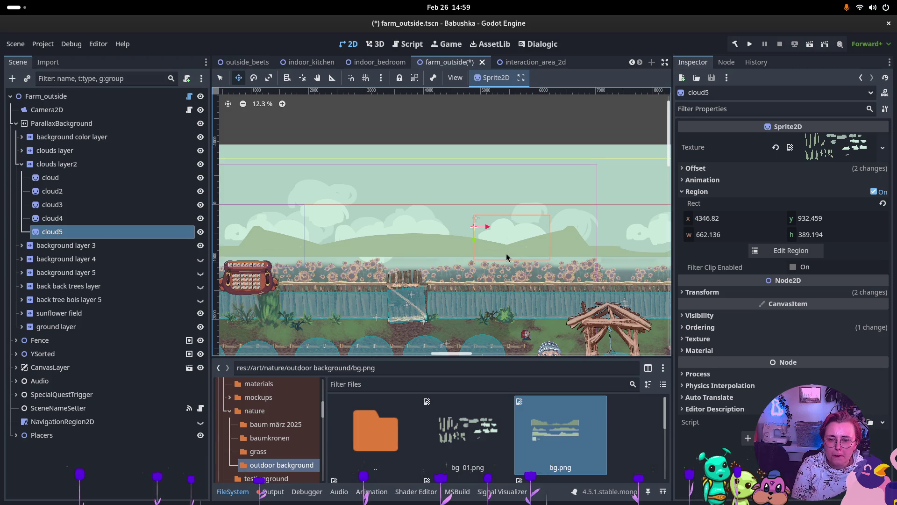
key("Delete")
left_click(421, 261)
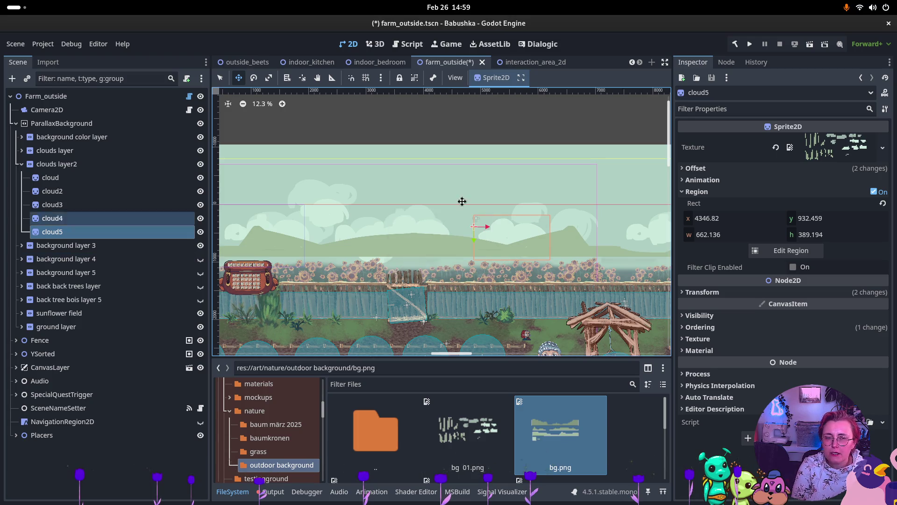
- Recrop cloud5 to the lower row's left cloud (621.7×384.14) and move it up-left
left_click(781, 257)
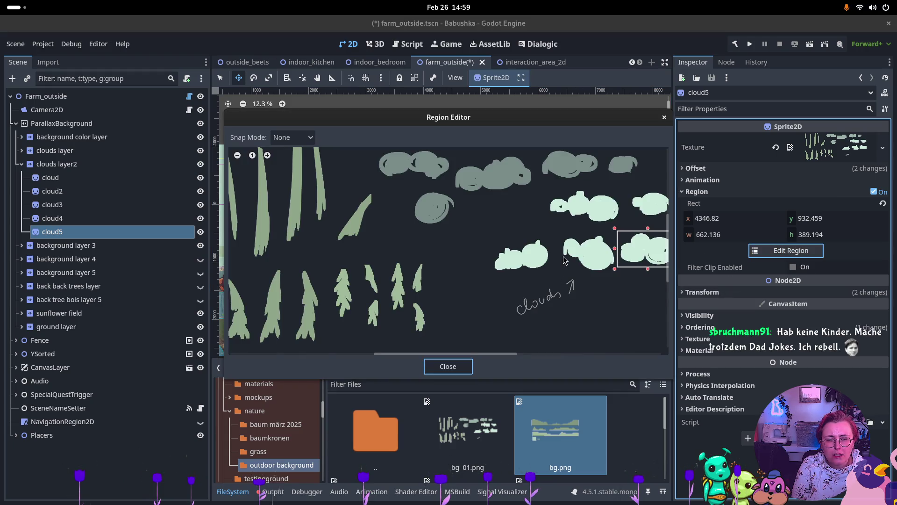
left_click_drag(500, 224, 557, 271)
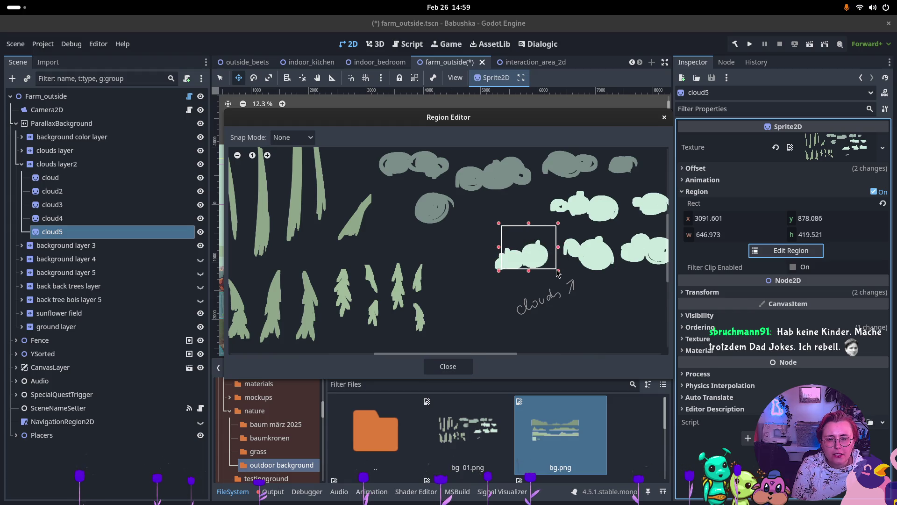
mouse_move(522, 246)
left_mouse_down()
mouse_move(540, 261)
mouse_move(528, 252)
mouse_move(495, 273)
left_mouse_up()
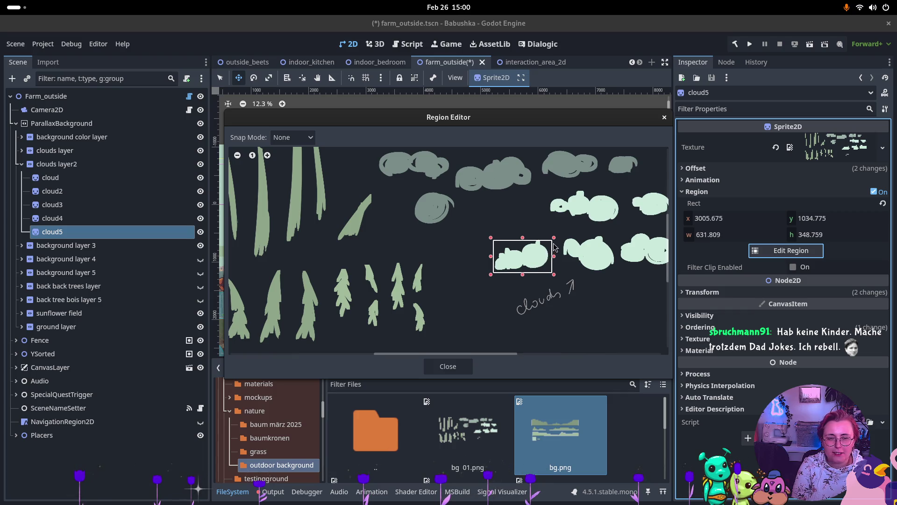
left_click_drag(554, 237, 553, 237)
left_click(447, 367)
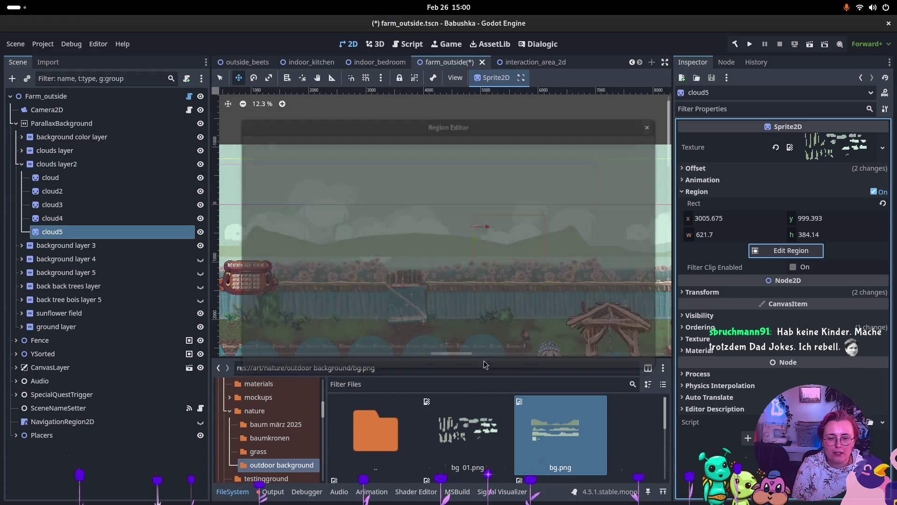
mouse_move(524, 238)
left_mouse_down()
mouse_move(510, 228)
mouse_move(515, 238)
mouse_move(546, 227)
left_mouse_up()
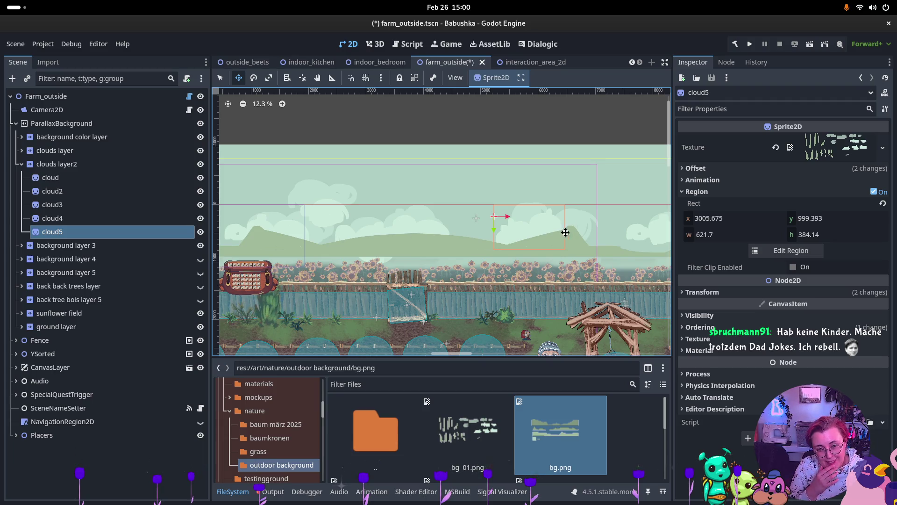
- Nudge cloud5 slightly left and down, then review the five clouds in clouds layer2
mouse_move(535, 233)
left_mouse_down()
mouse_move(503, 239)
mouse_move(543, 233)
left_mouse_up()
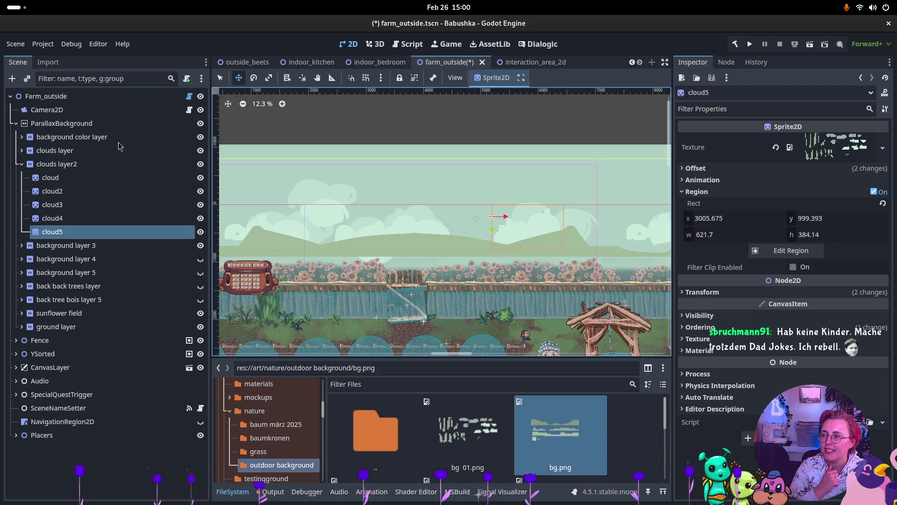
mouse_move(540, 232)
left_mouse_down()
mouse_move(551, 230)
mouse_move(535, 232)
left_mouse_up()
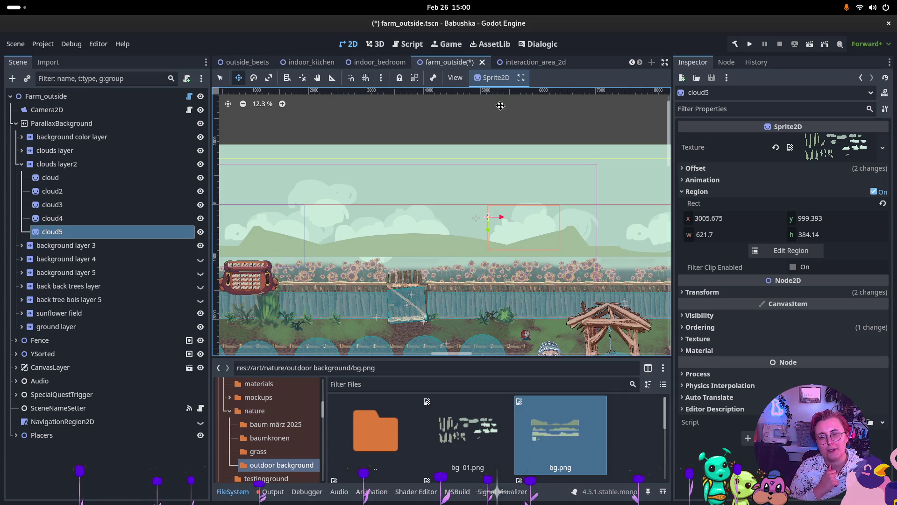
left_click(26, 170)
left_click(22, 164)
scroll(270, 202, "down", 4)
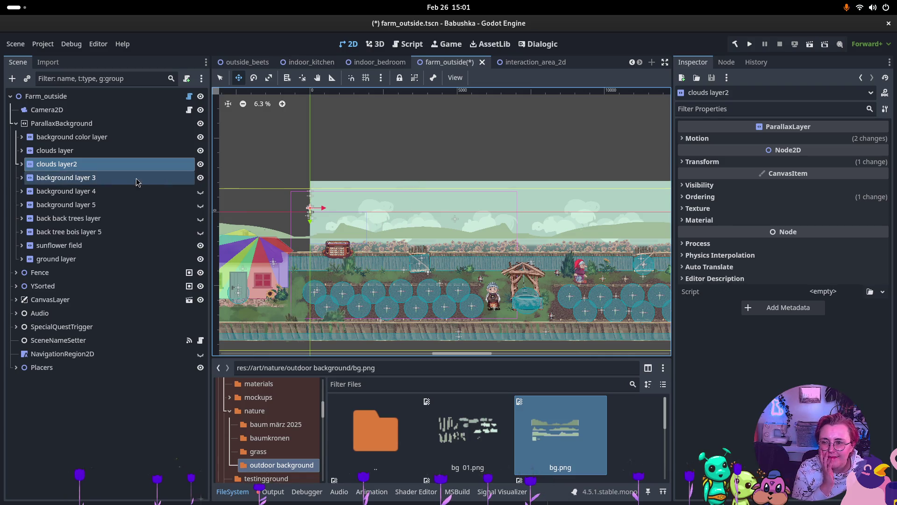
left_click(21, 163)
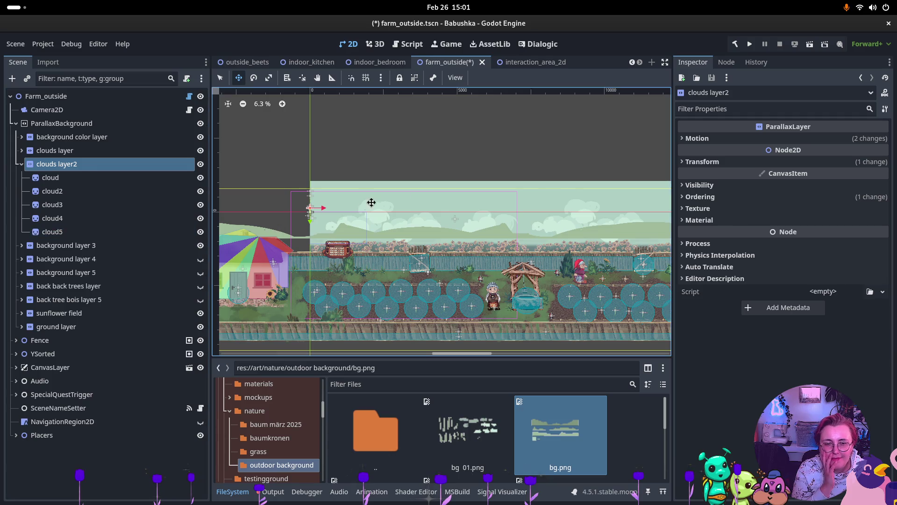
scroll(528, 206, "up", 3)
scroll(487, 240, "down", 1)
scroll(430, 238, "down", 1)
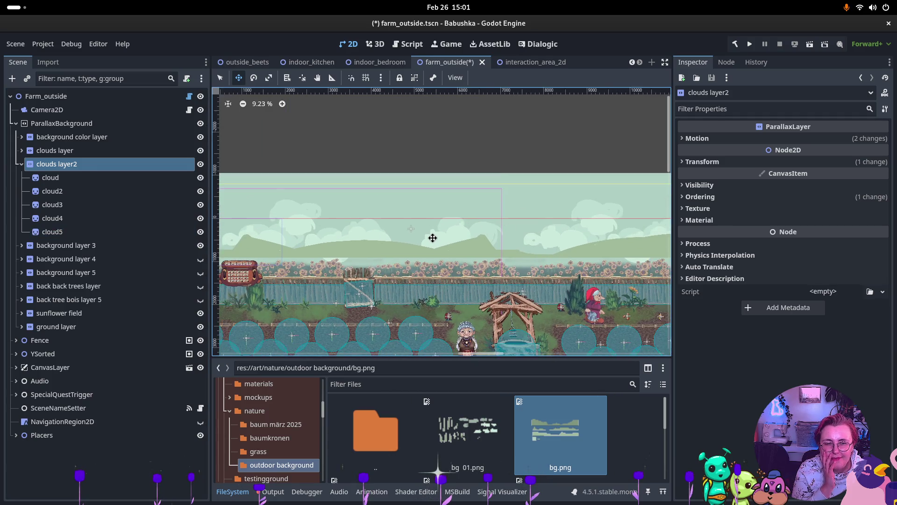
scroll(432, 231, "down", 2)
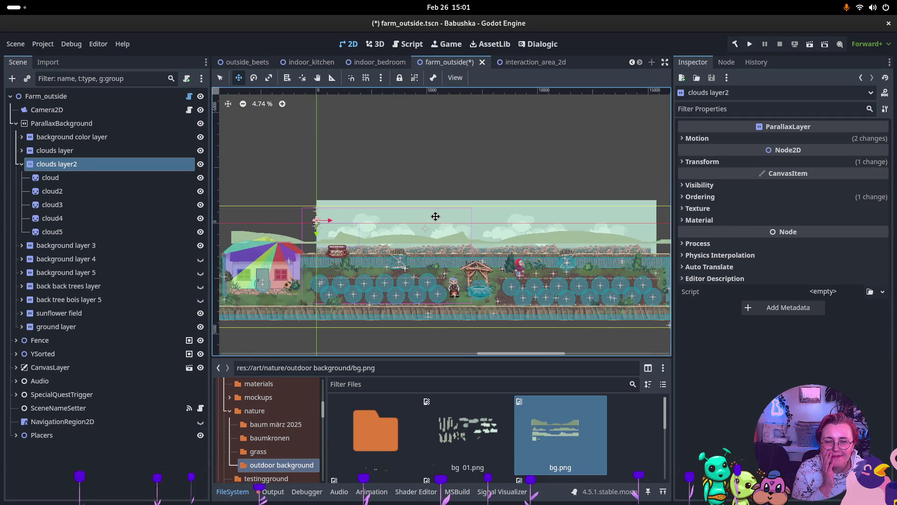
scroll(381, 222, "up", 3)
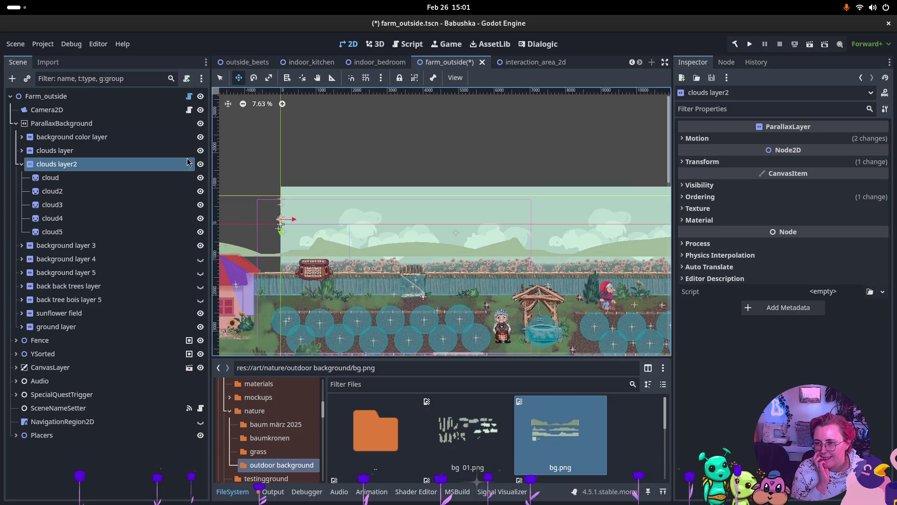
left_click(21, 164)
- Show background layer 4 and delete its two JelenaMockup sprites
left_click(29, 178)
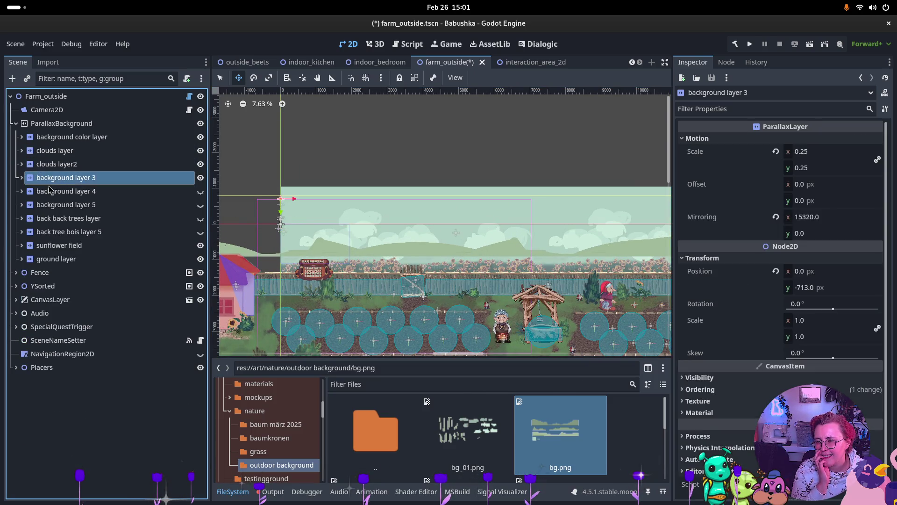
left_click(29, 194)
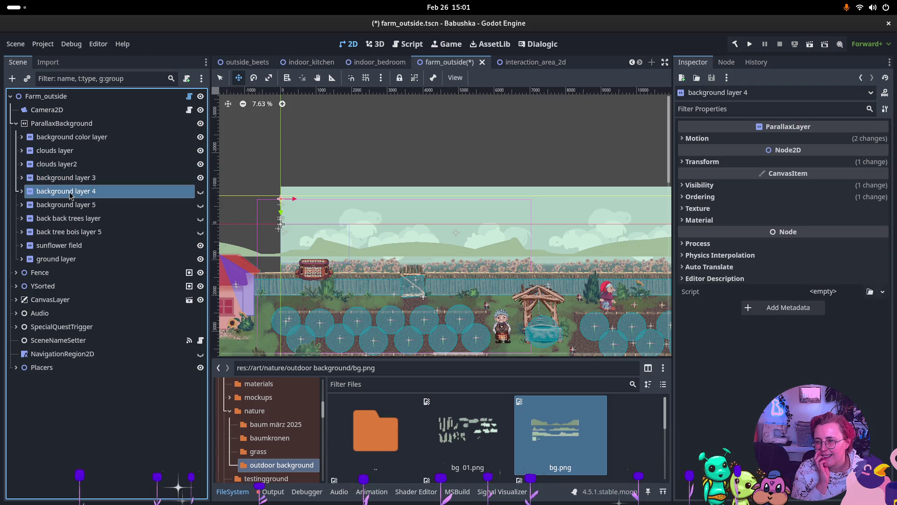
left_click(21, 192)
left_click(107, 205)
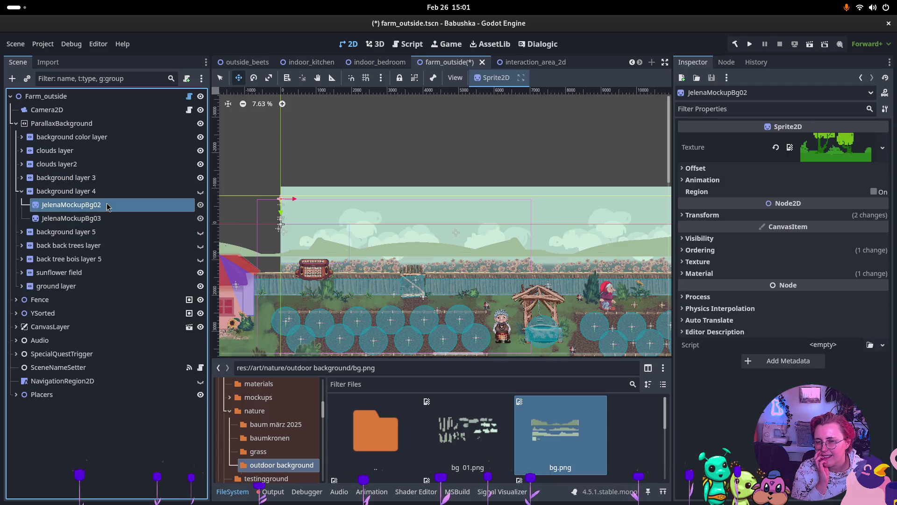
left_click(200, 192)
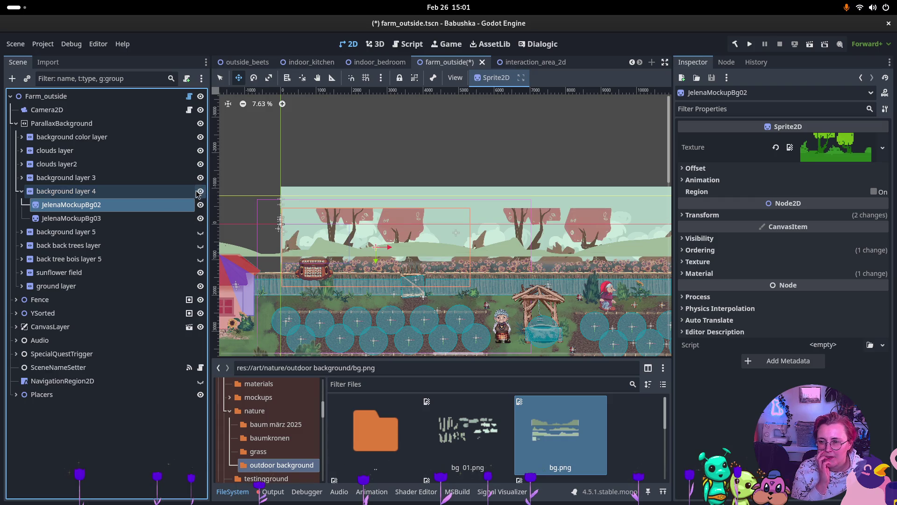
left_click(115, 216, "shift")
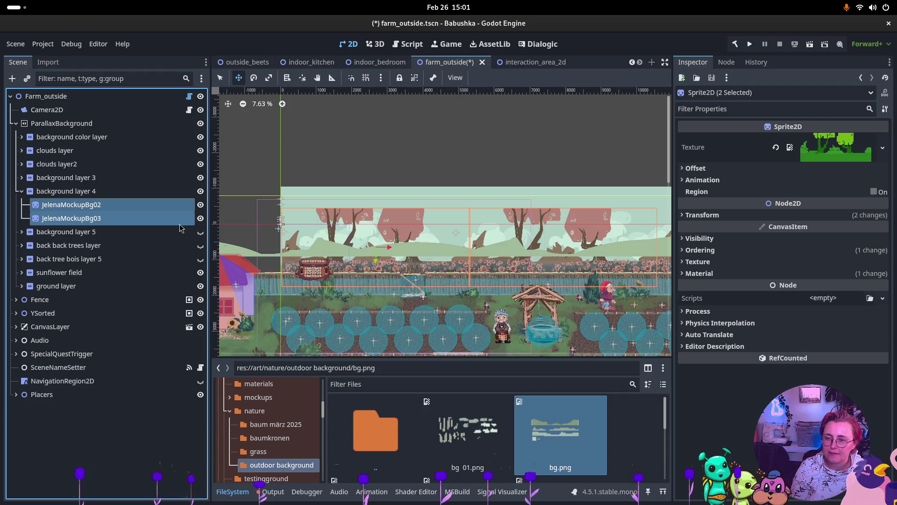
key("Delete")
left_click(474, 261)
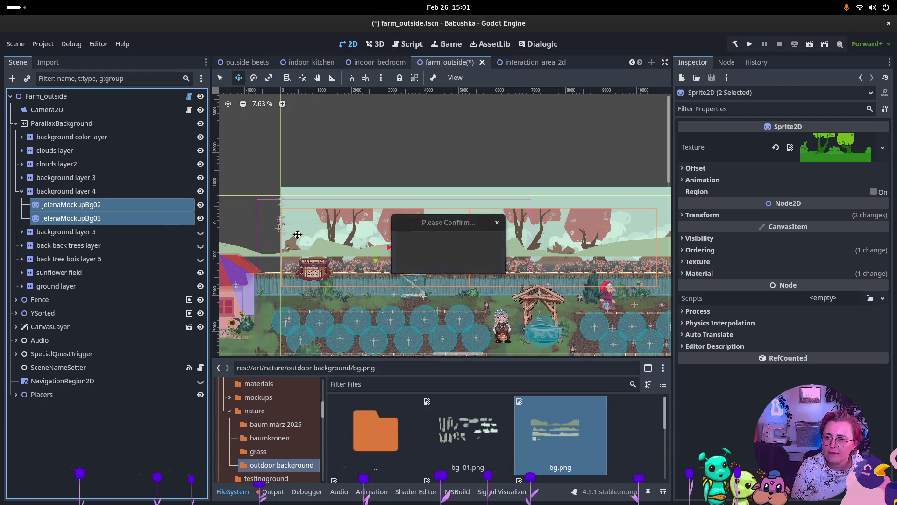
- Add an empty Sprite2D child to background layer 4
left_click(89, 190)
right_click(95, 189)
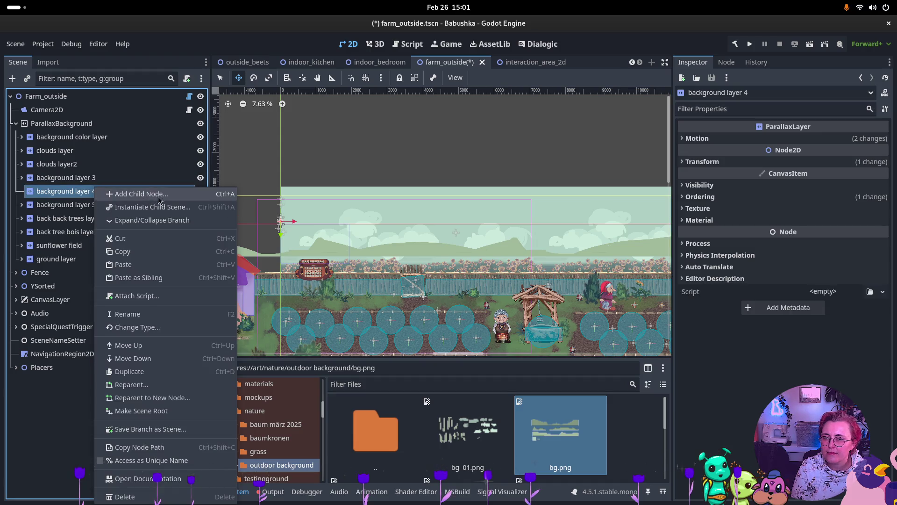
left_click(142, 194)
type("Sprite")
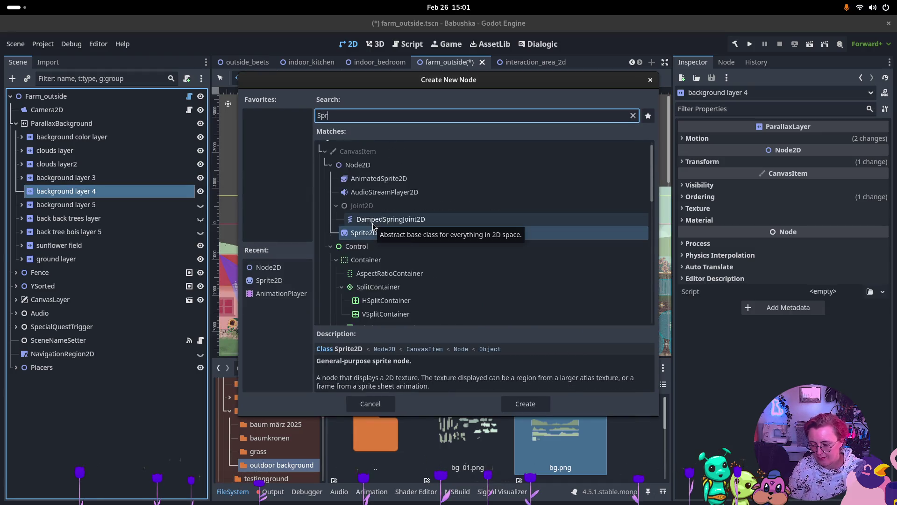
key("Return")
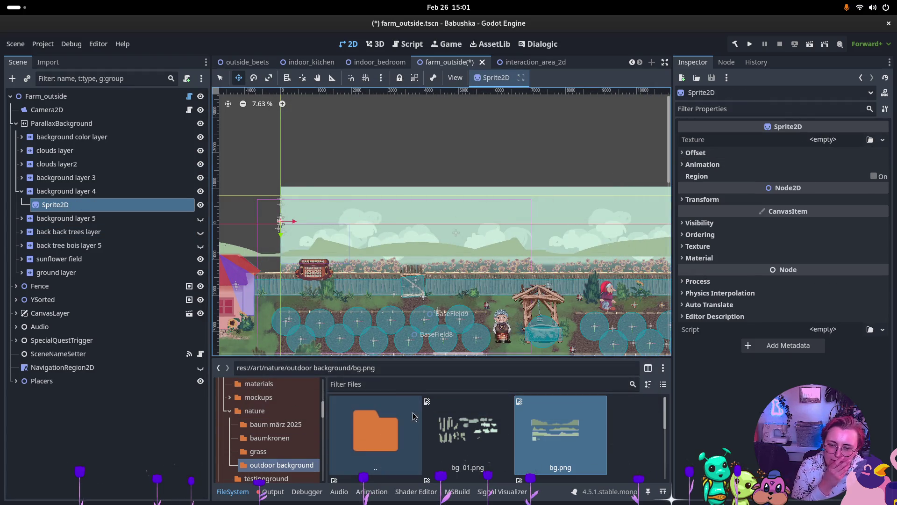
- Give the new sprite the bg.png texture with region cropping enabled
mouse_move(558, 433)
left_mouse_down()
mouse_move(813, 137)
mouse_move(843, 154)
mouse_move(822, 140)
left_mouse_up()
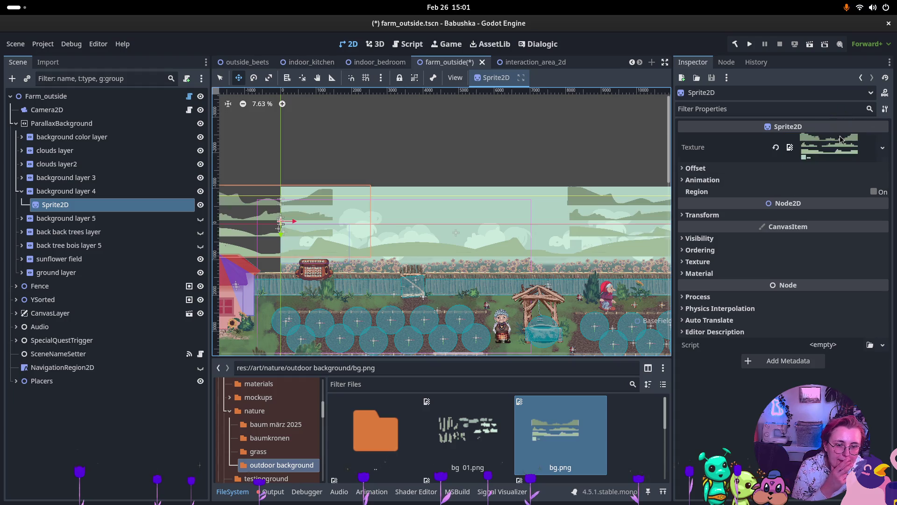
left_click(873, 192)
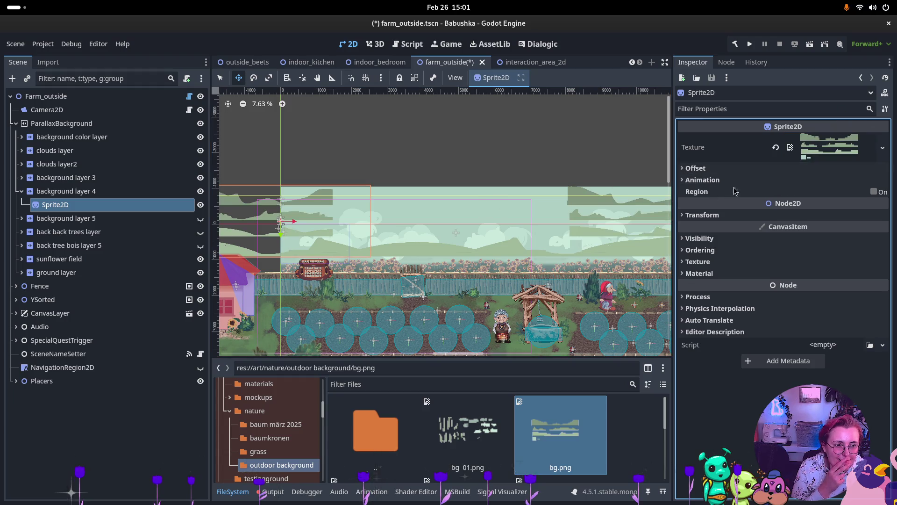
left_click(735, 191)
left_click(788, 251)
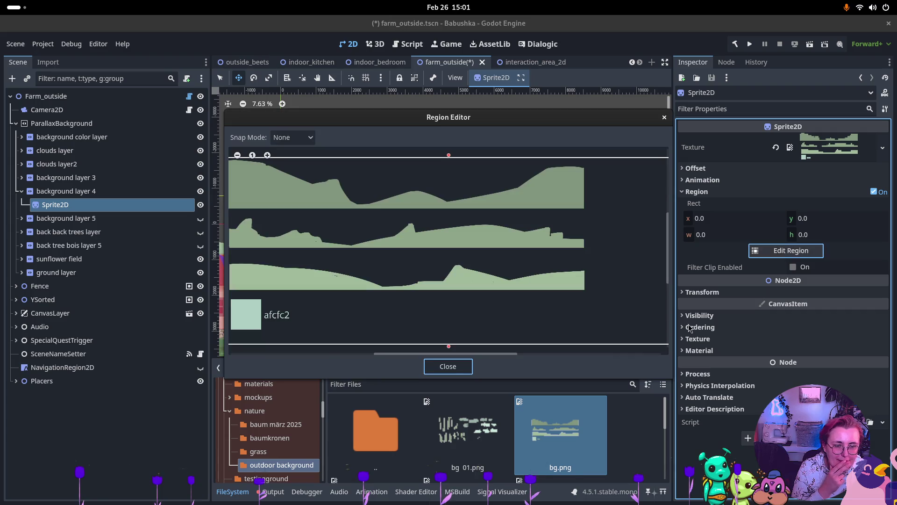
- Frame the middle hill strip as a 3848.887×382.999 region at 143.599, 615.248
scroll(369, 267, "down", 1)
left_click_drag(273, 200, 282, 239)
mouse_move(561, 318)
left_mouse_down()
mouse_move(511, 280)
mouse_move(504, 260)
left_mouse_up()
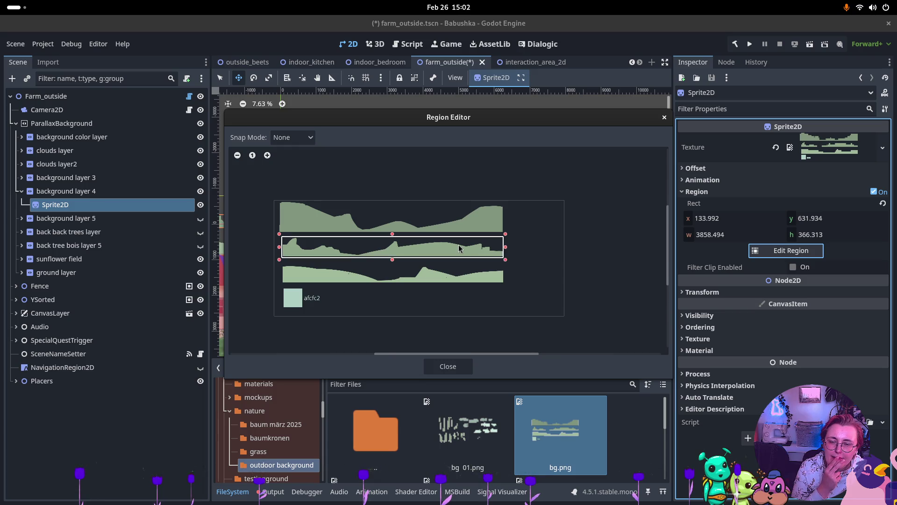
scroll(459, 248, "up", 5)
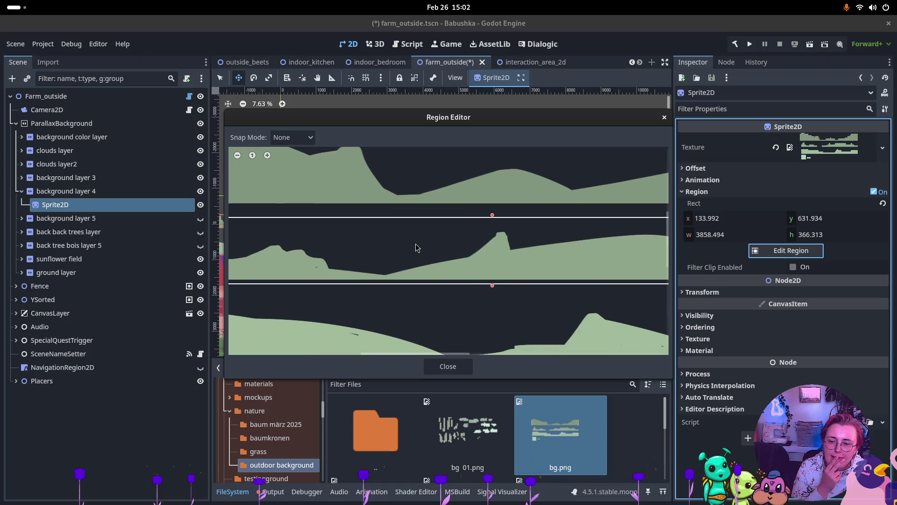
left_click_drag(418, 248, 581, 242)
left_click_drag(321, 208, 326, 210)
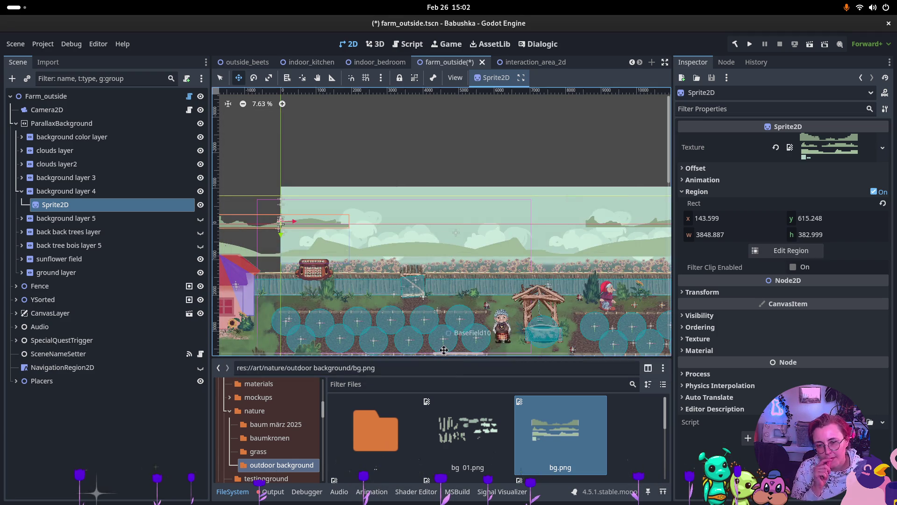
- Duplicate the hill strip sprite as Sprite2D2 and flip it horizontally
scroll(453, 258, "down", 3)
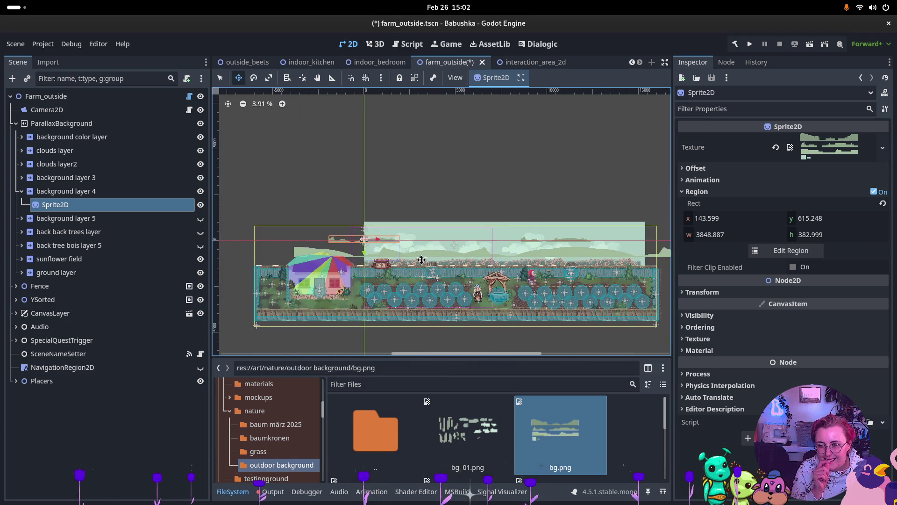
scroll(421, 259, "up", 3)
left_click(148, 219)
left_click(75, 205)
key("ctrl+d")
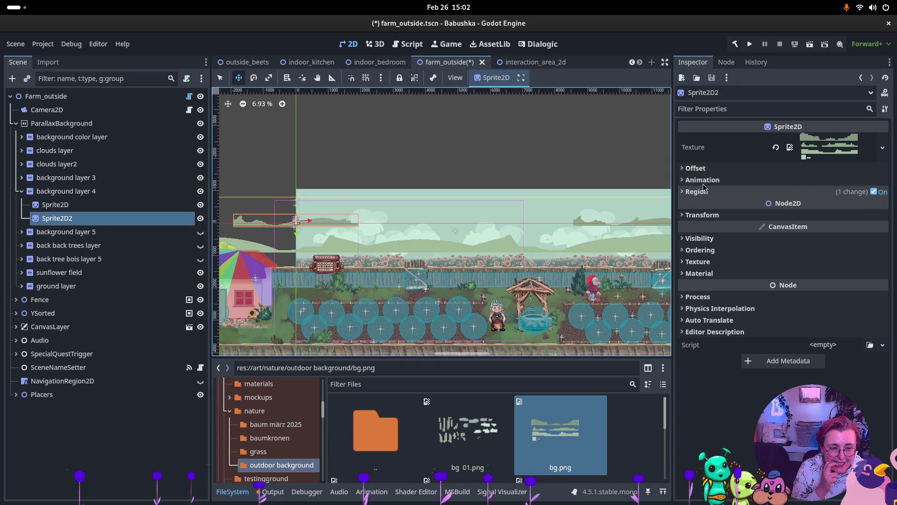
left_click(701, 168)
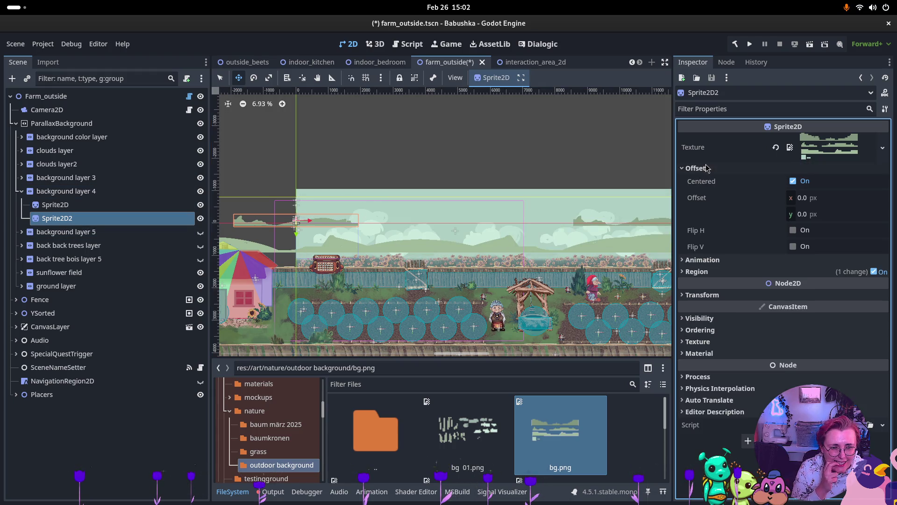
left_click(794, 230)
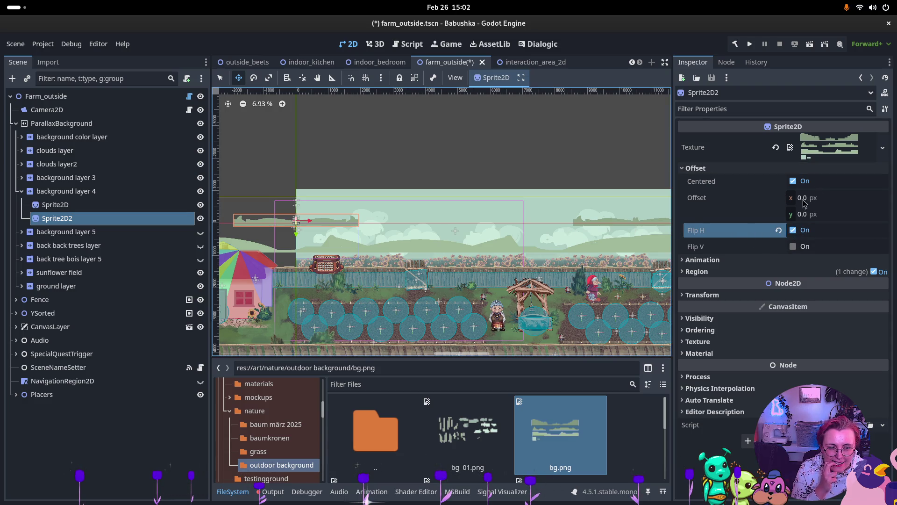
- Copy the original's 3848.887 region width into Sprite2D2's horizontal offset
left_click(55, 205)
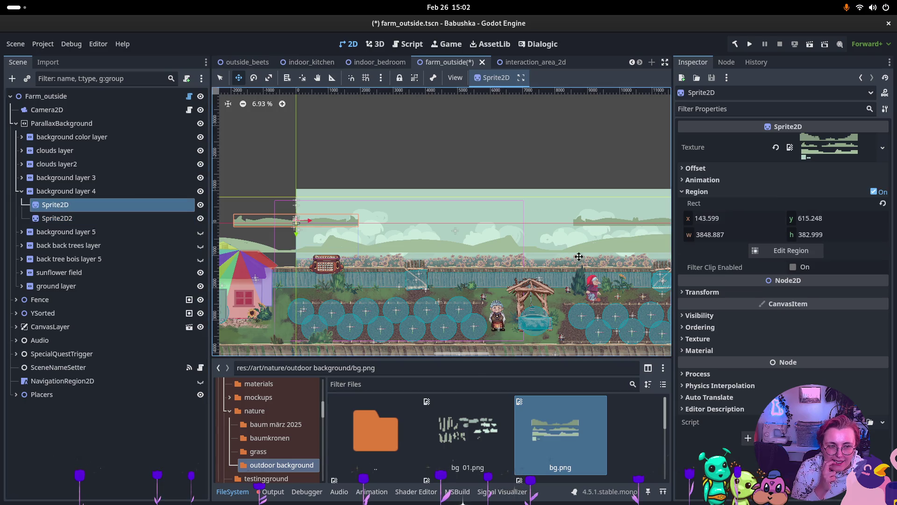
double_click(713, 235)
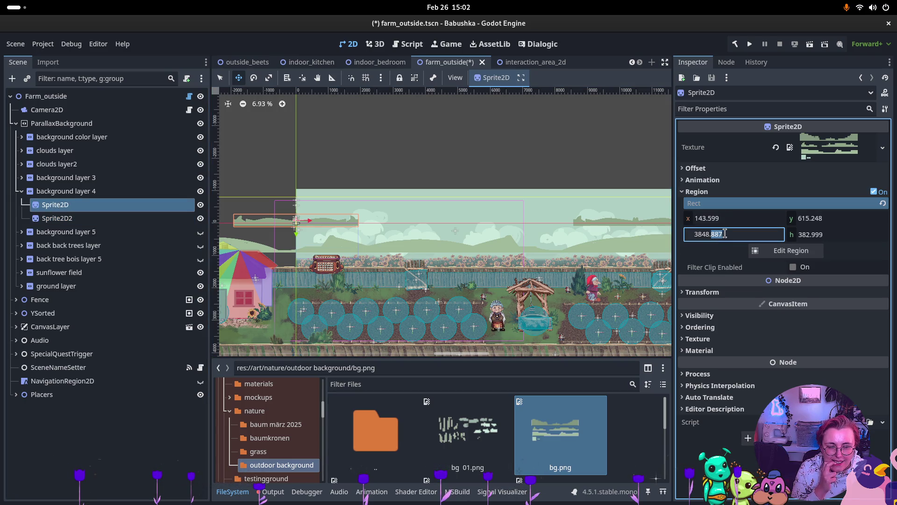
key("ctrl+a")
key("ctrl+c")
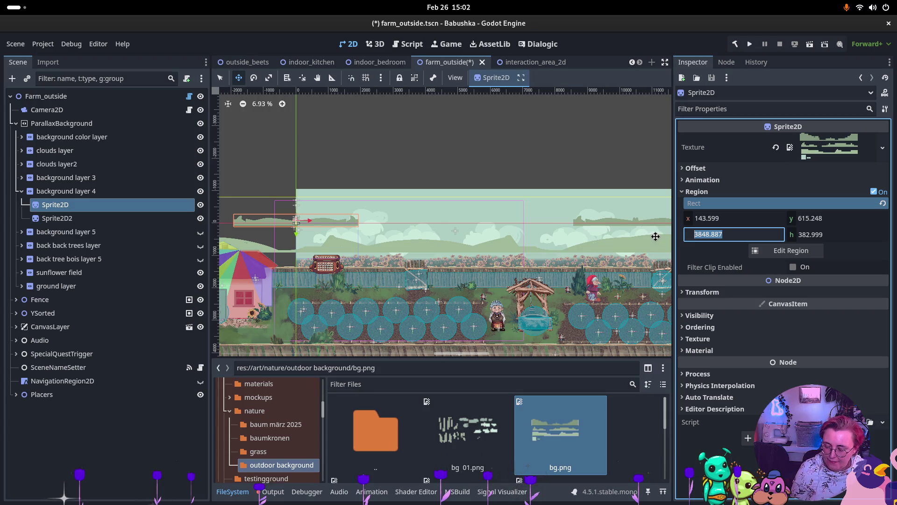
left_click(115, 218)
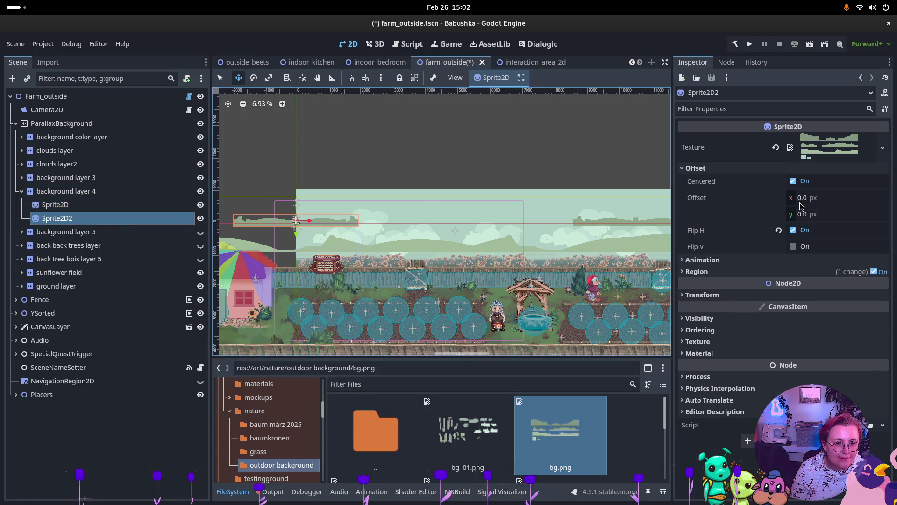
left_click(802, 198)
key("ctrl+v")
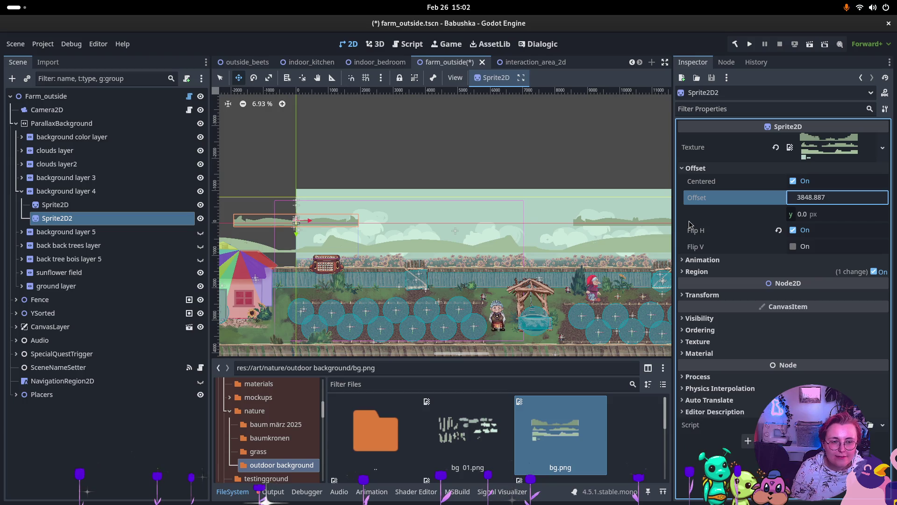
key("Return")
- Fine-tune Sprite2D2's horizontal offset down to 3835.887 px for a seamless join
scroll(304, 187, "up", 10)
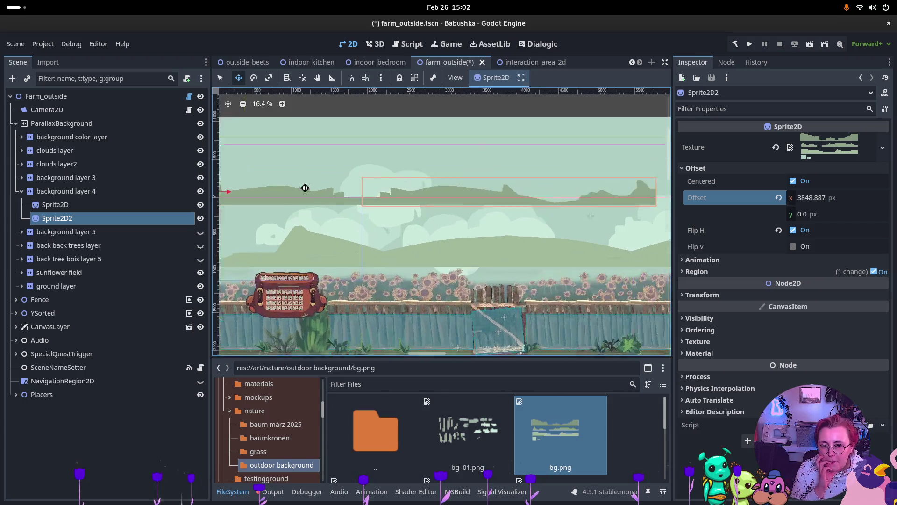
left_click(812, 200)
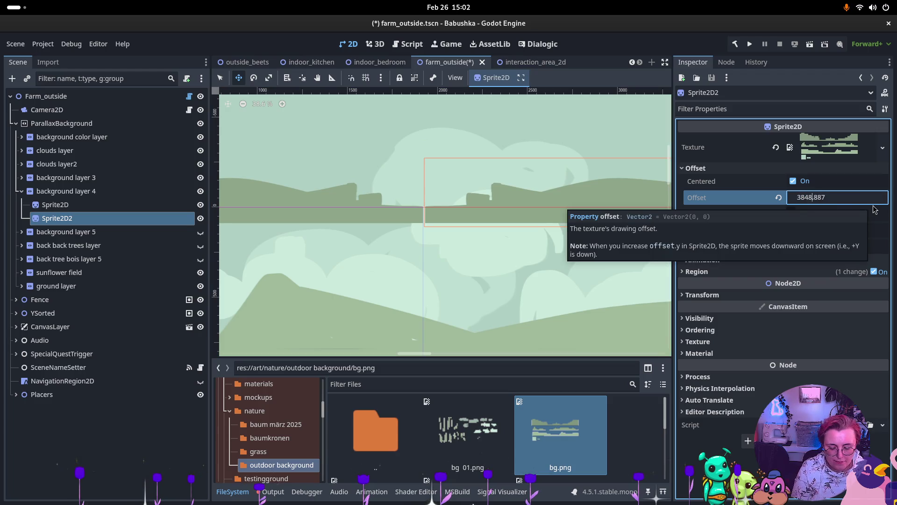
key("BackSpace")
type("5")
key("Return")
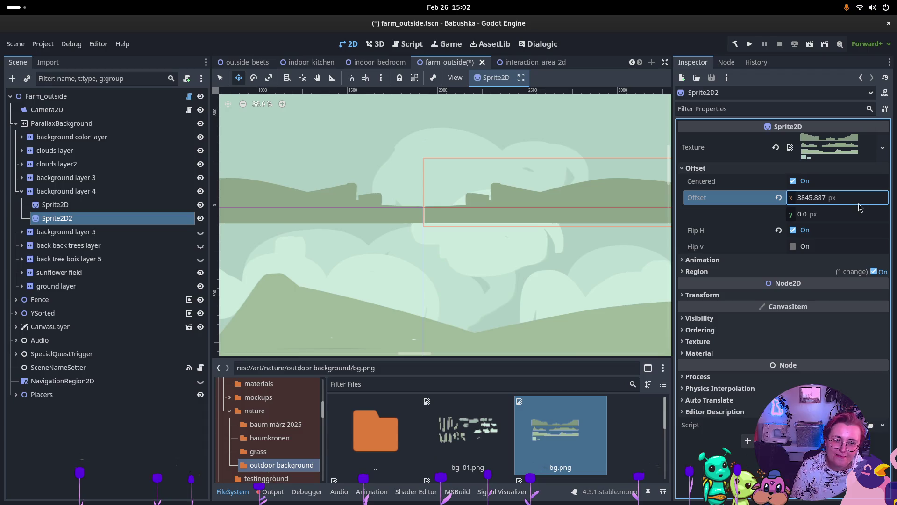
left_click(814, 202)
left_click(810, 197)
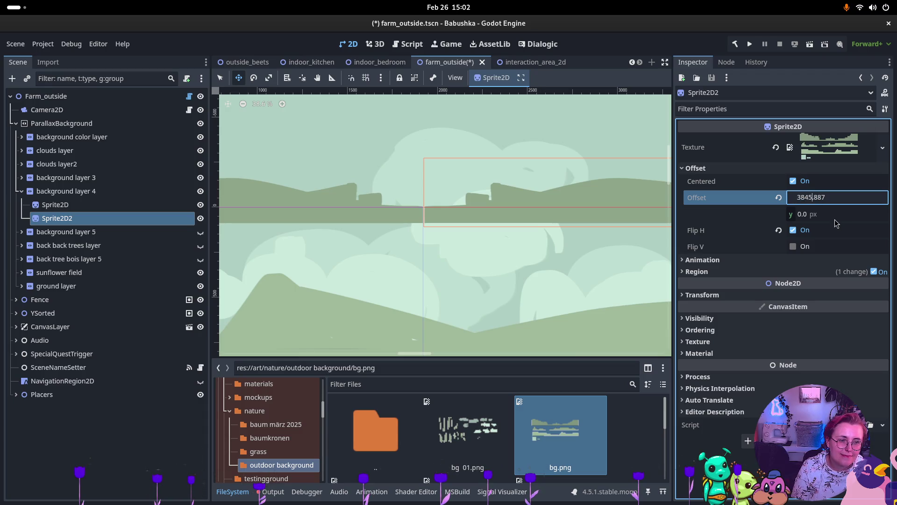
key("BackSpace")
type("0")
left_click(443, 196)
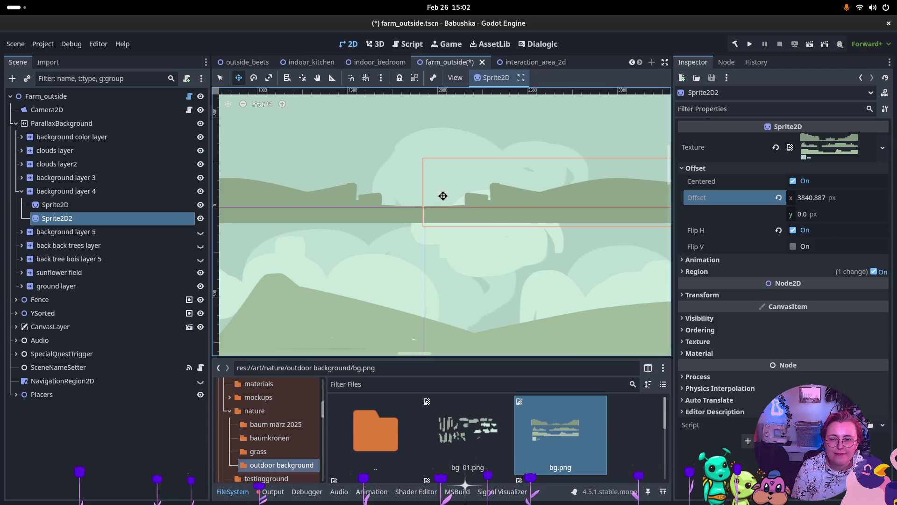
scroll(443, 195, "up", 10)
left_click(811, 198)
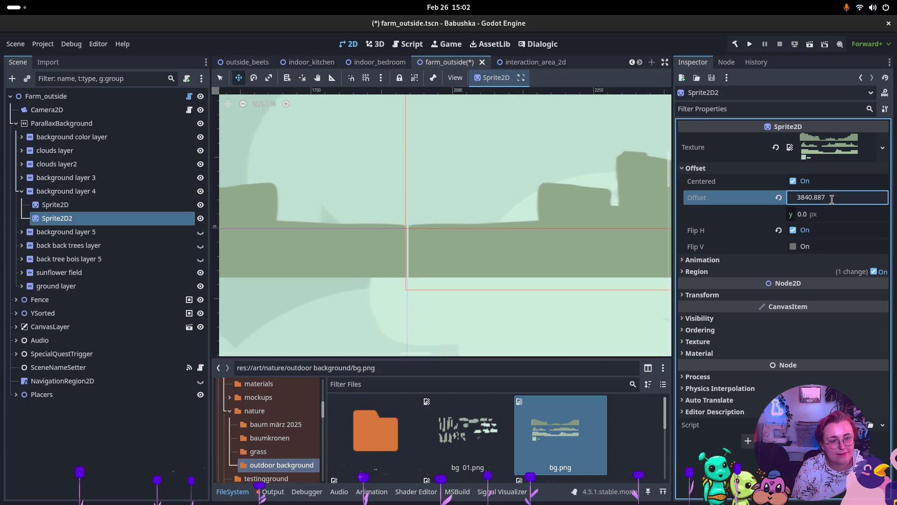
type("3")
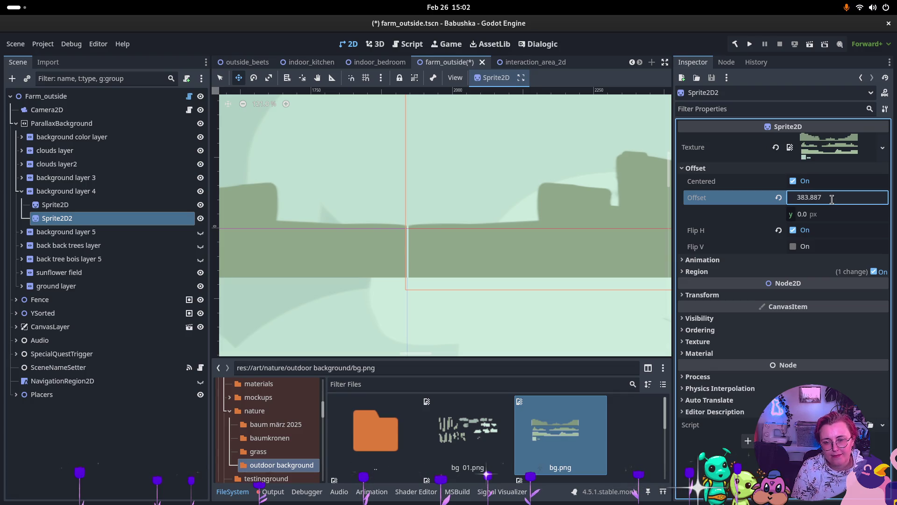
type("5")
key("Return")
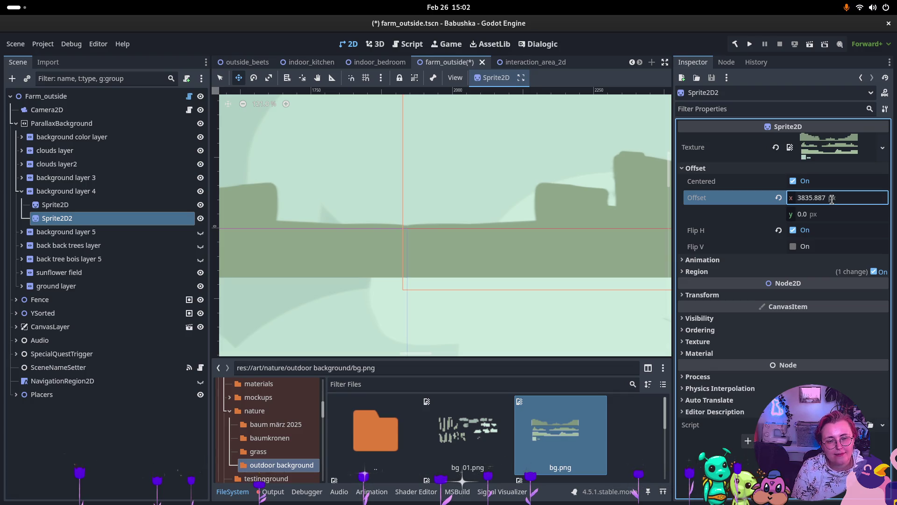
- Select the 3835 part of the offset value, then select background layer 4
scroll(483, 222, "down", 15)
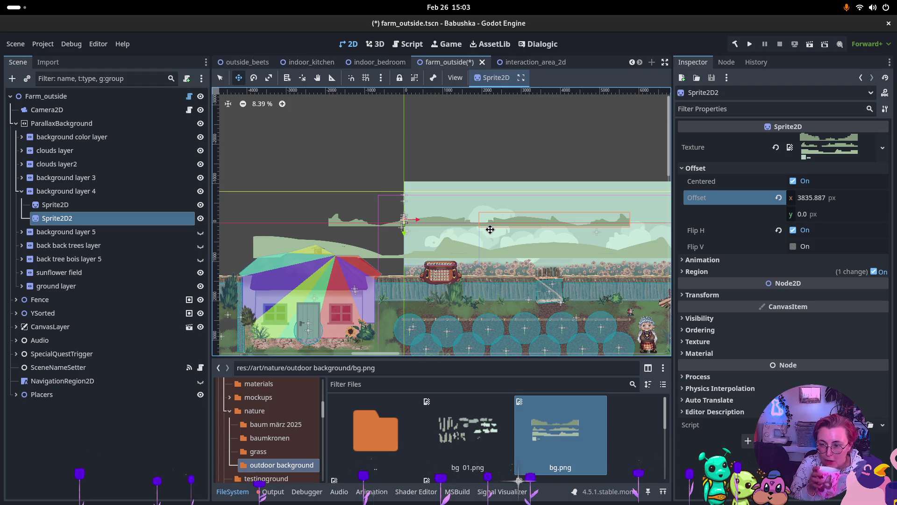
left_click(826, 196)
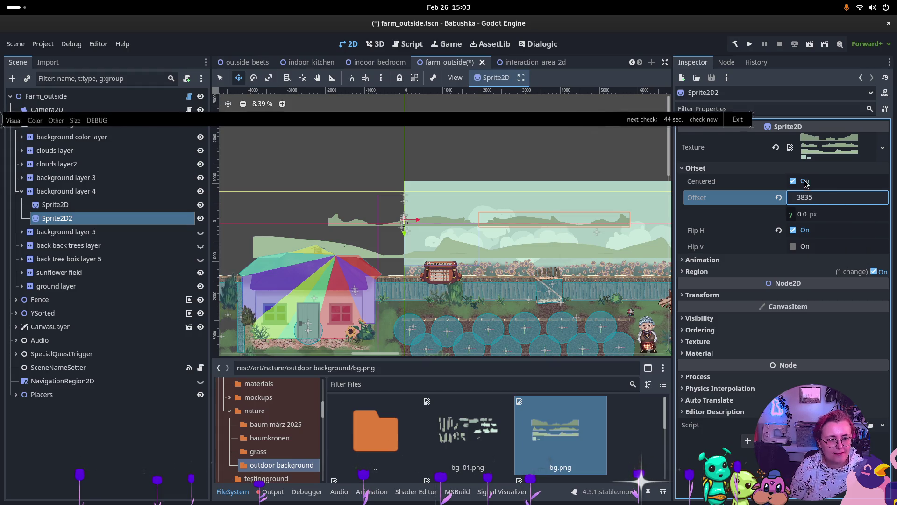
double_click(819, 197)
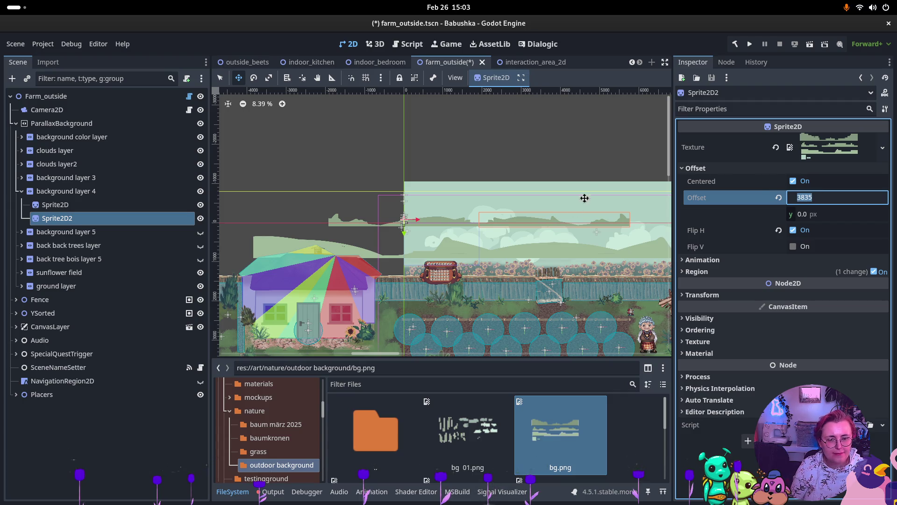
left_click(100, 193)
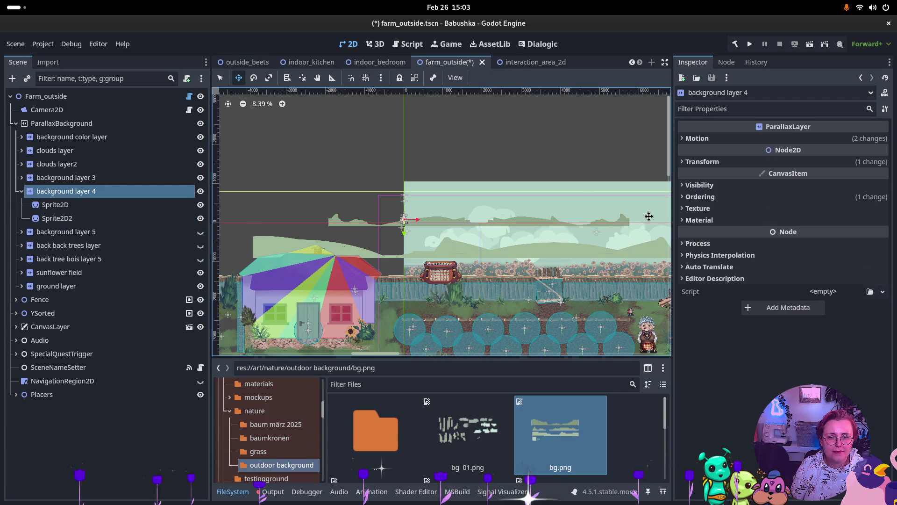
left_click(697, 138)
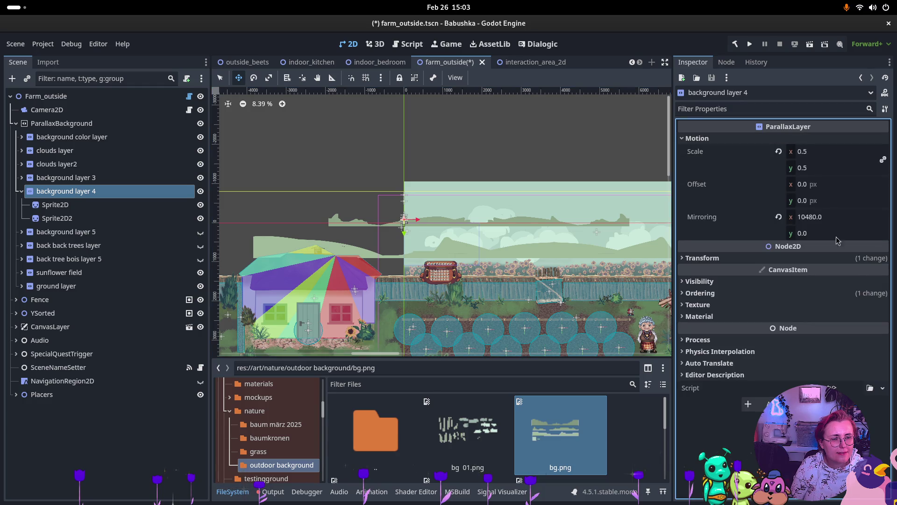
double_click(812, 218)
type("3835")
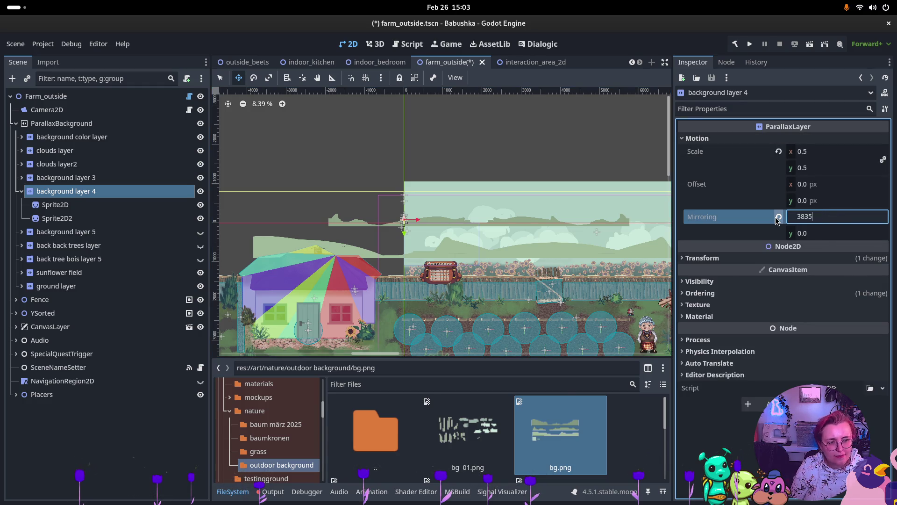
type("*2*")
key("Return")
scroll(451, 214, "right", 5)
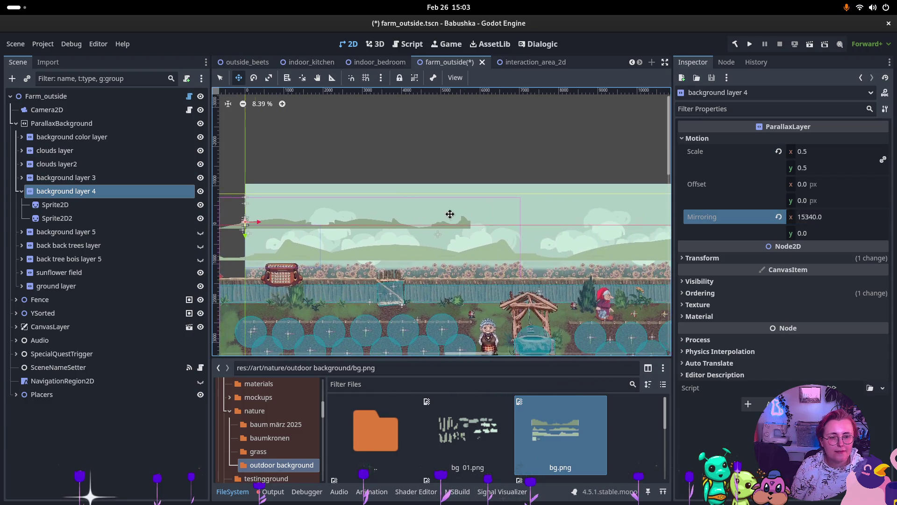
left_click(830, 217)
triple_click(830, 216)
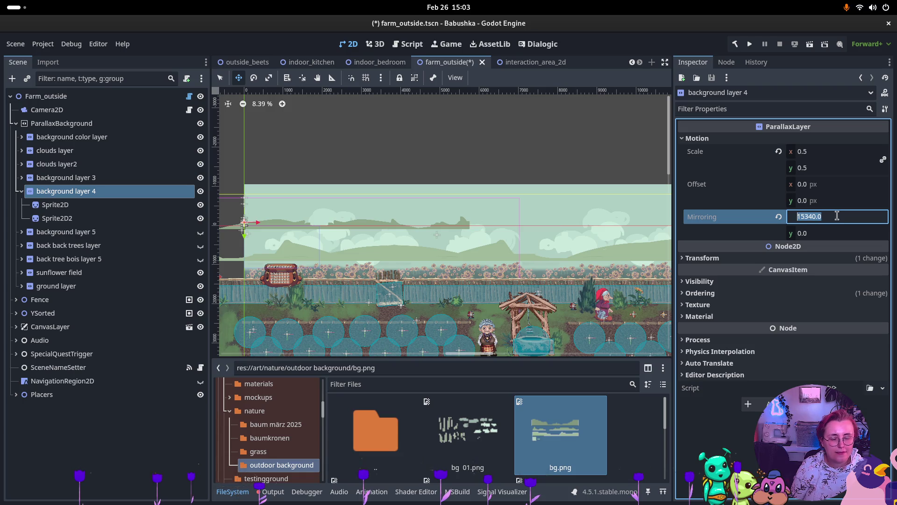
type("3835*2")
type("7670")
key("Return")
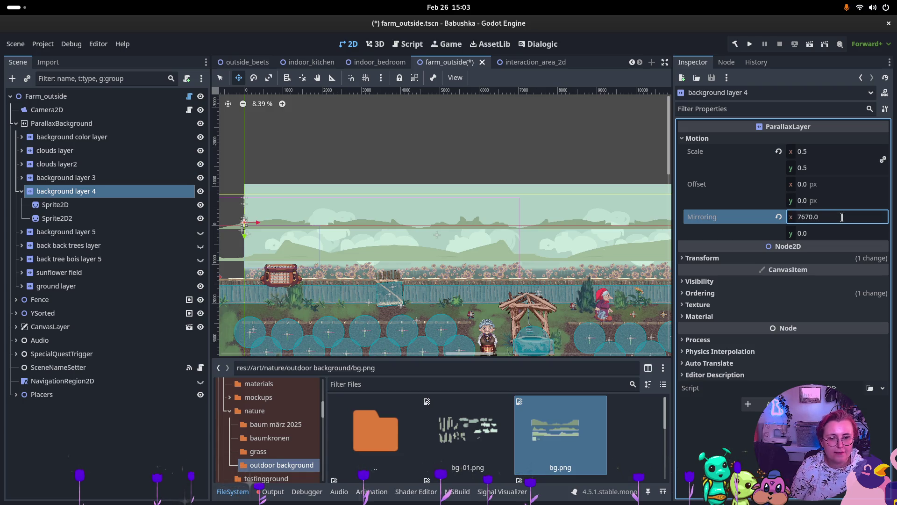
scroll(475, 249, "down", 2)
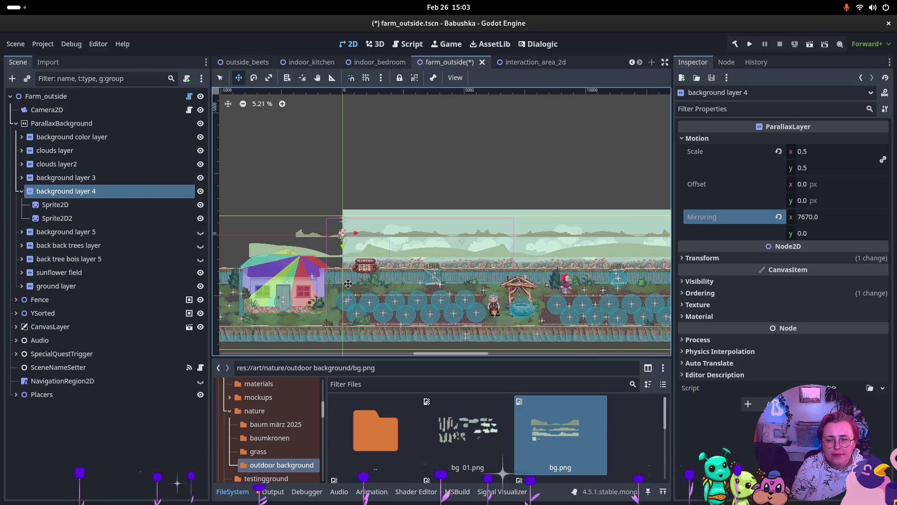
left_click_drag(339, 249, 344, 267)
scroll(506, 245, "up", 6)
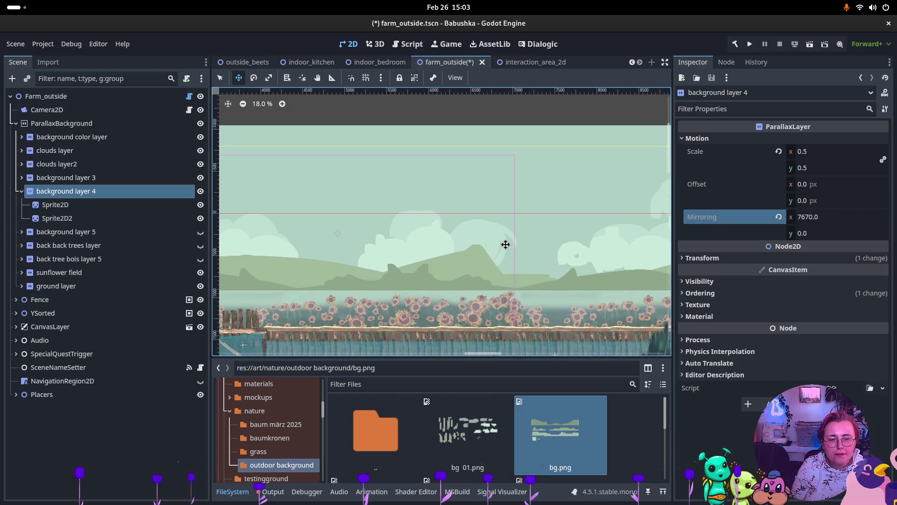
scroll(505, 244, "down", 5)
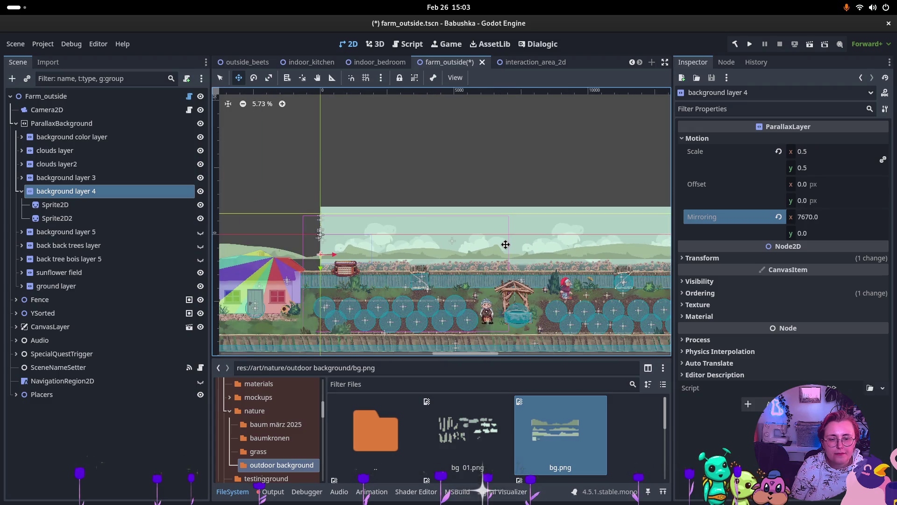
scroll(506, 245, "down", 2)
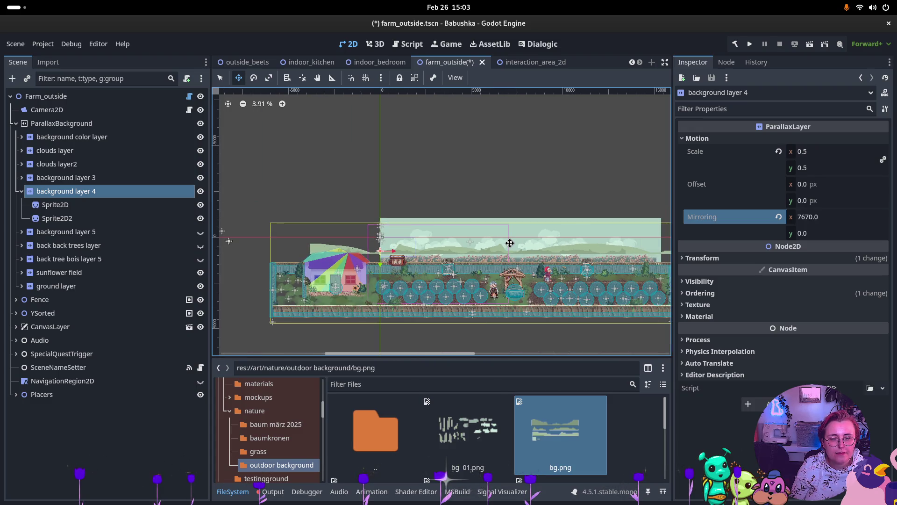
scroll(510, 243, "up", 5)
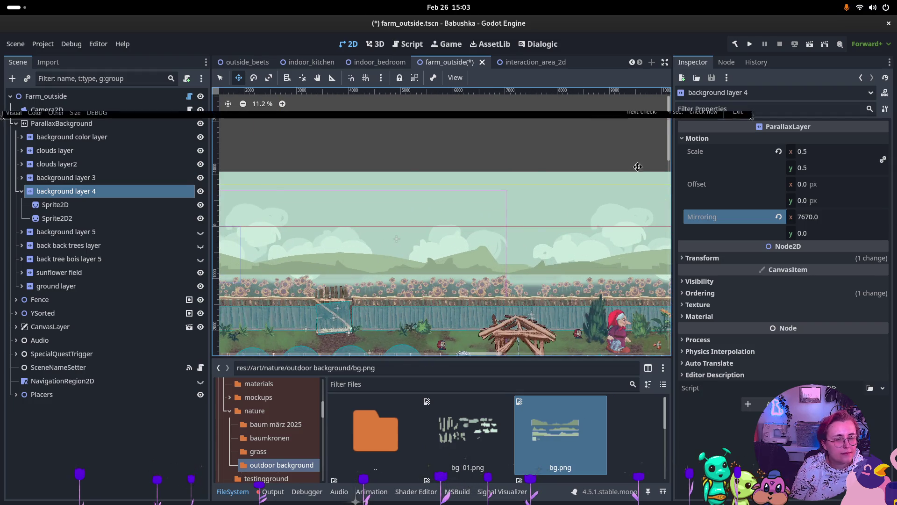
- Show background layer 5 and delete its two mockup sprites
left_click(23, 191)
left_click(65, 204)
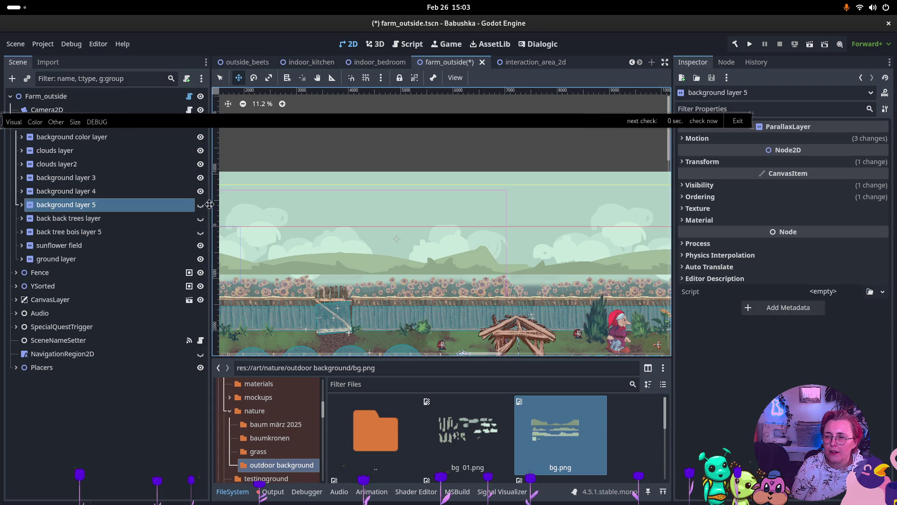
left_click(200, 204)
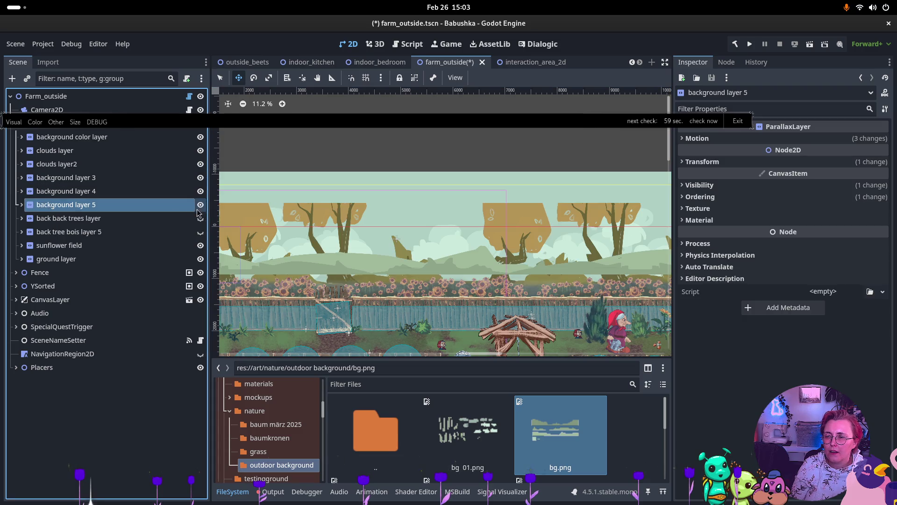
left_click(21, 204)
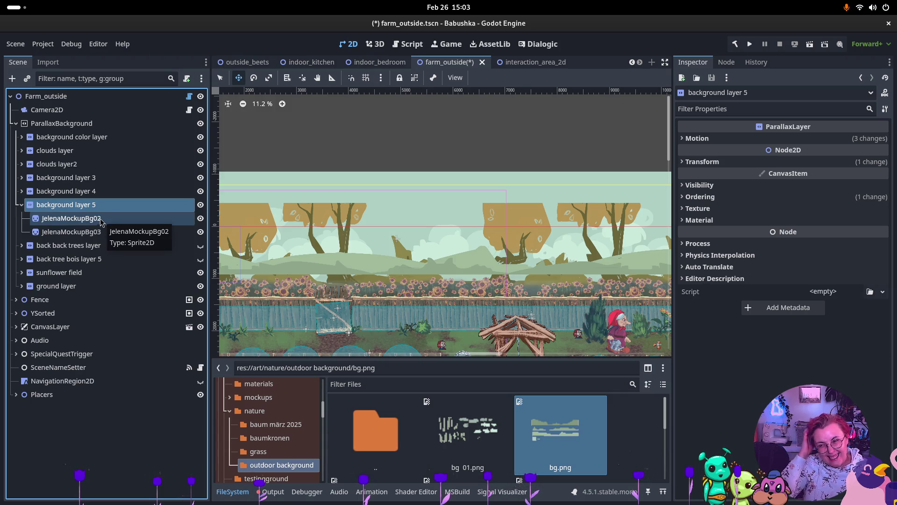
left_click(66, 217)
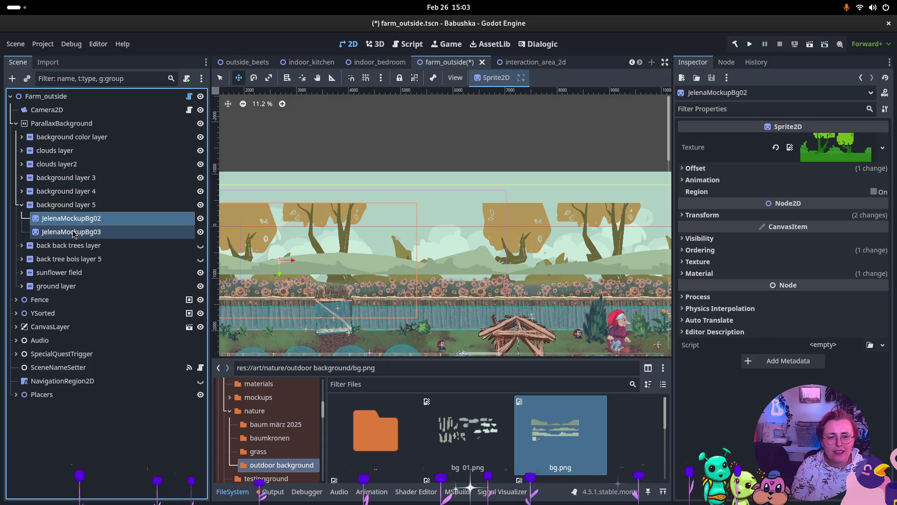
left_click(78, 234, "shift")
key("Delete")
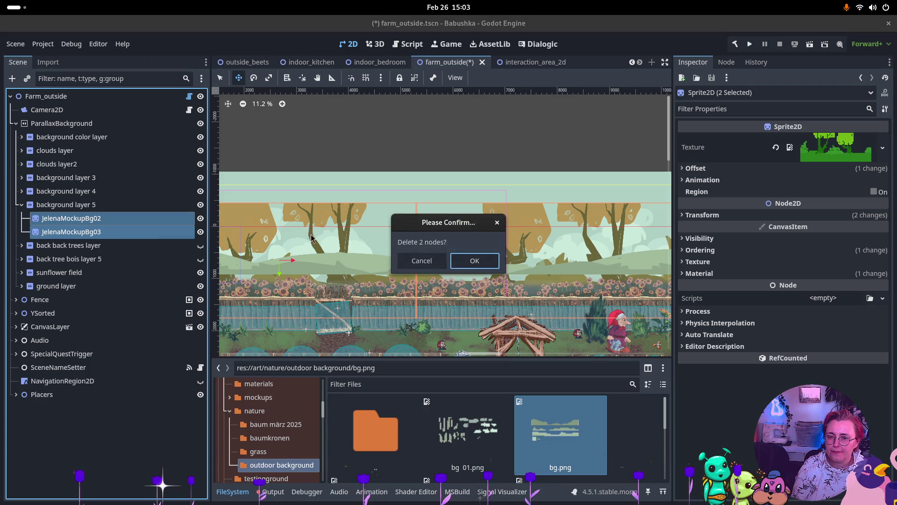
key("Return")
- Add a Sprite2D child to background layer 5
left_click(100, 205)
right_click(100, 205)
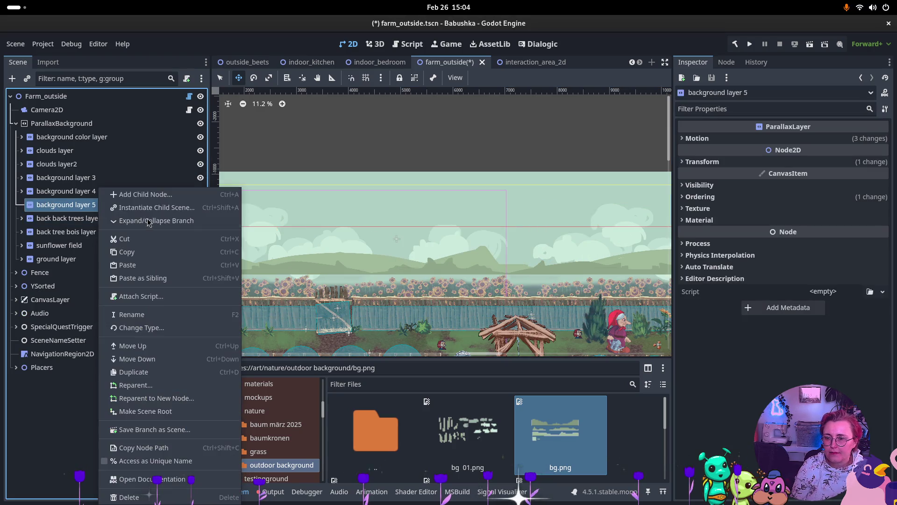
left_click(108, 193)
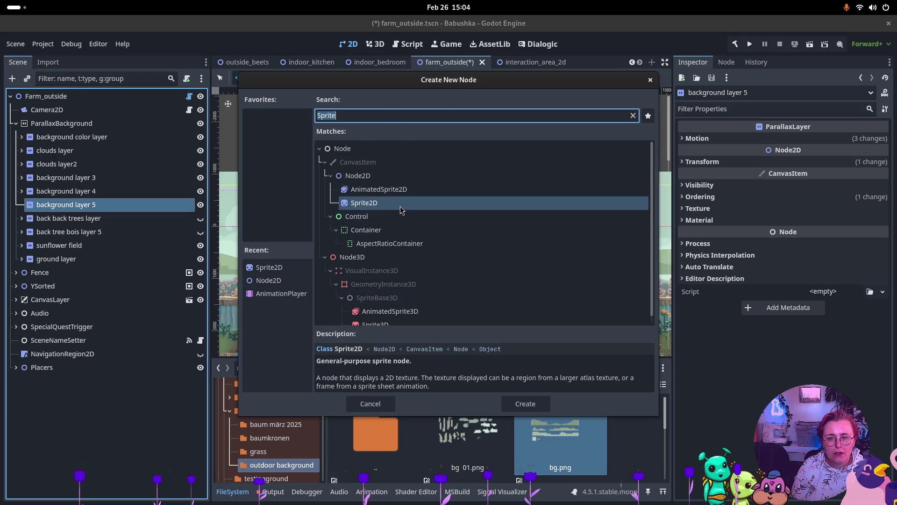
key("Return")
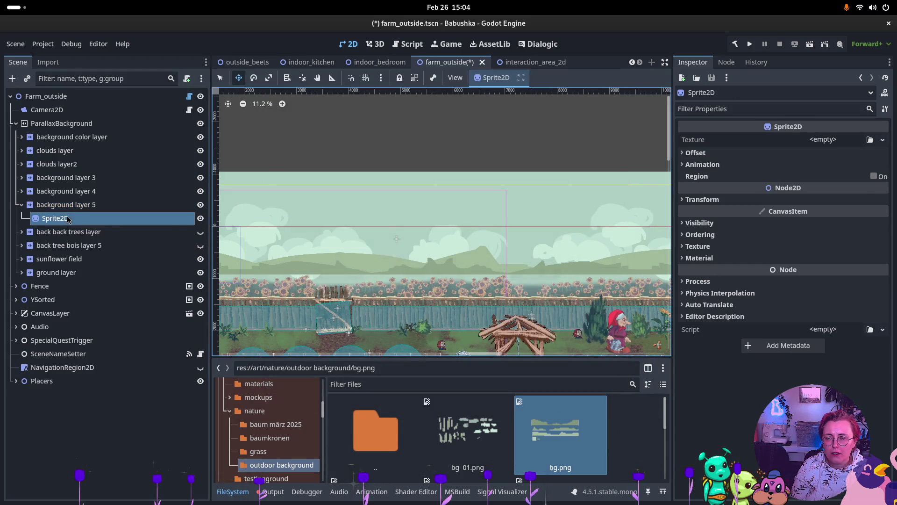
- Assign bg.png as the sprite's texture and enable region cropping in the region editor
mouse_move(561, 435)
left_mouse_down()
mouse_move(556, 275)
mouse_move(827, 140)
left_mouse_up()
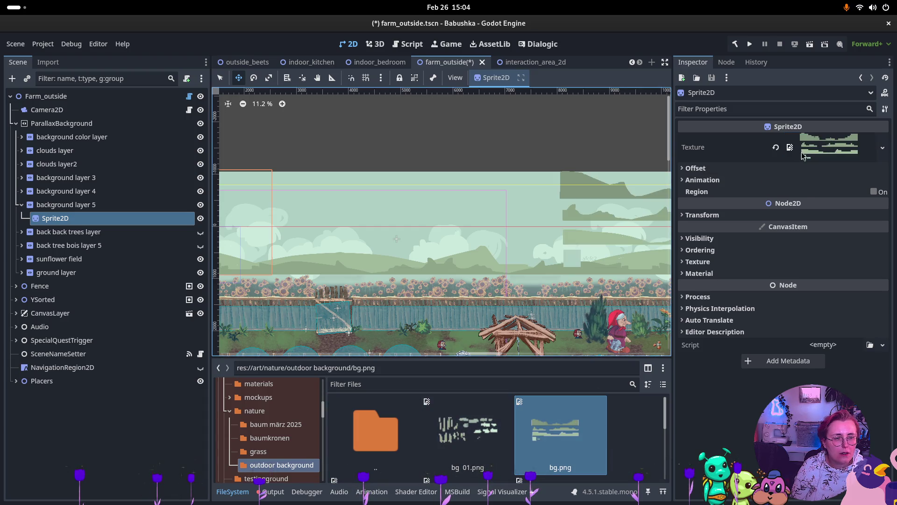
left_click(776, 196)
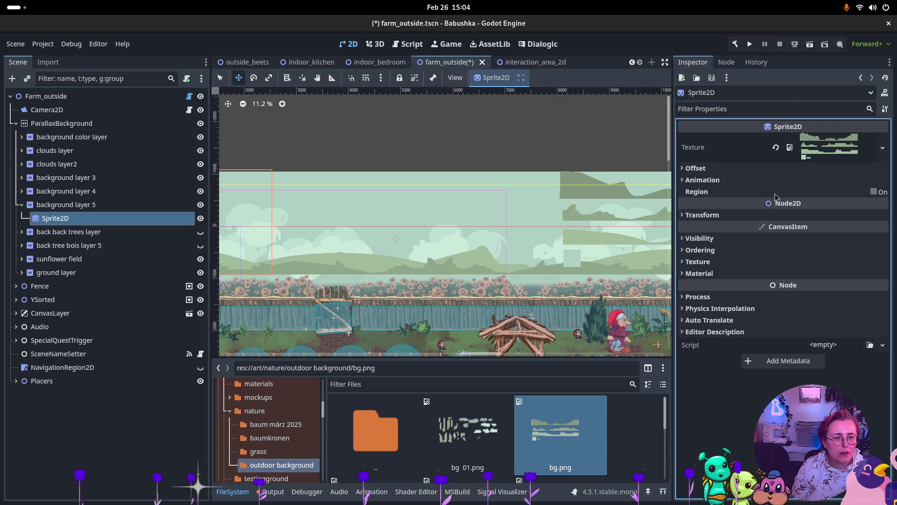
left_click(873, 192)
left_click(791, 250)
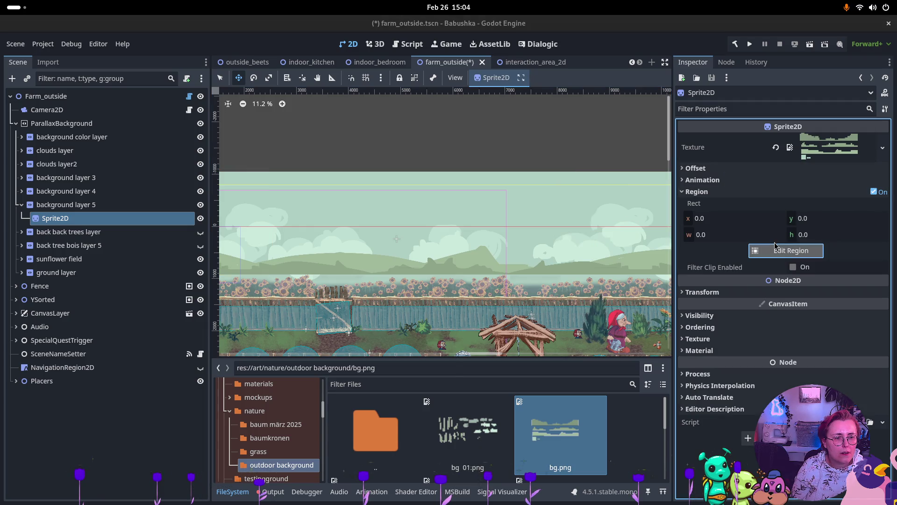
scroll(432, 242, "down", 6)
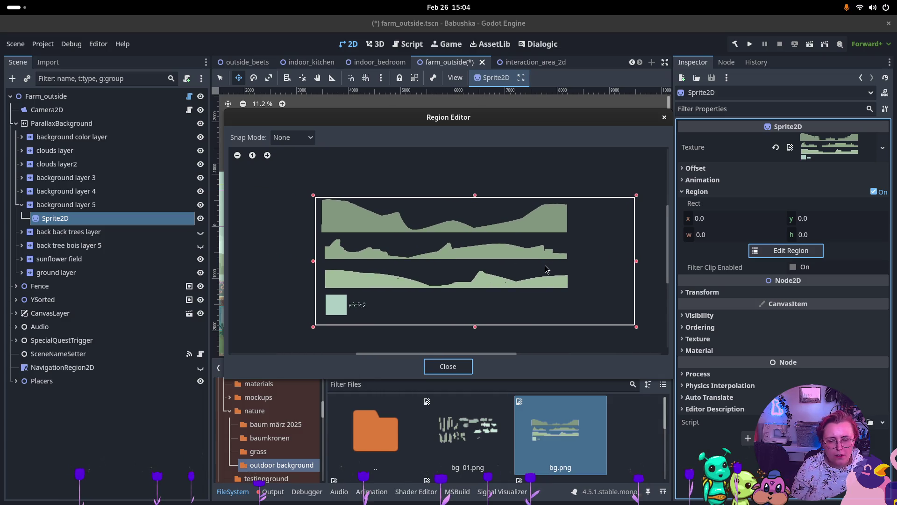
- Drag the region corners to roughly frame the top hill strip of bg.png
key("super")
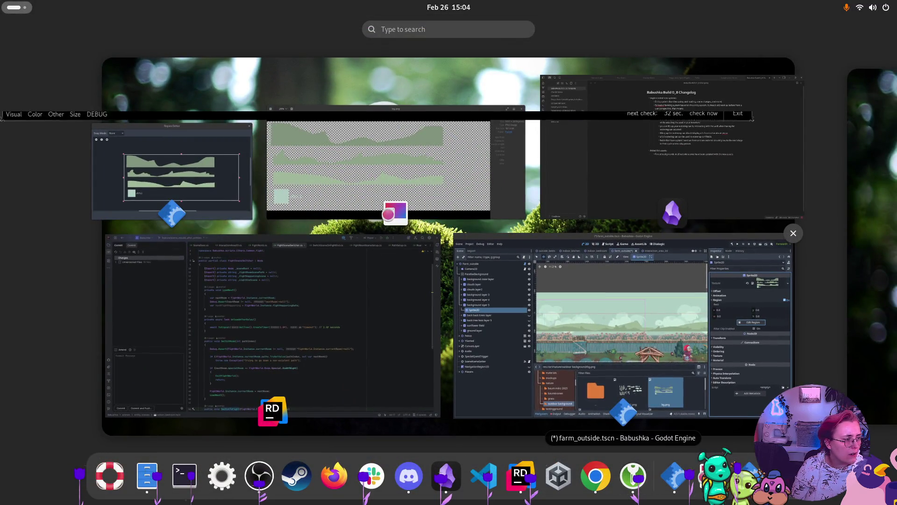
key("super")
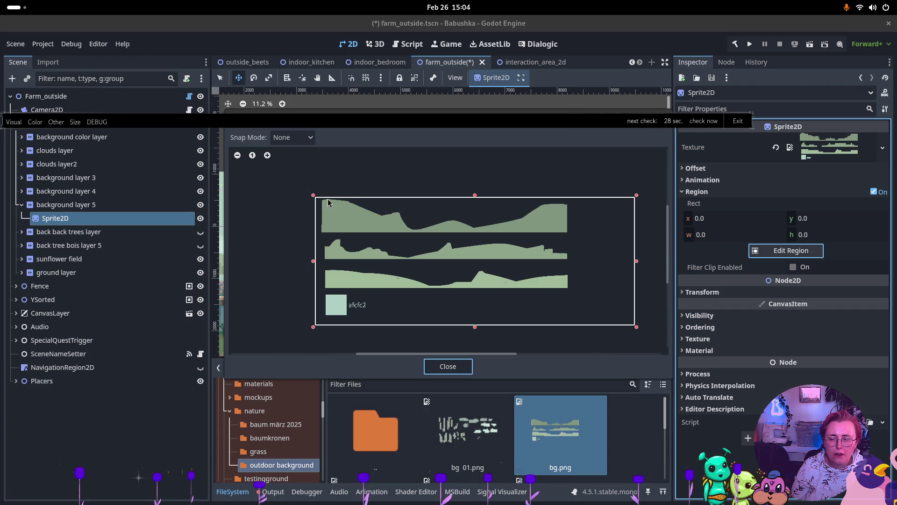
left_click_drag(314, 196, 322, 200)
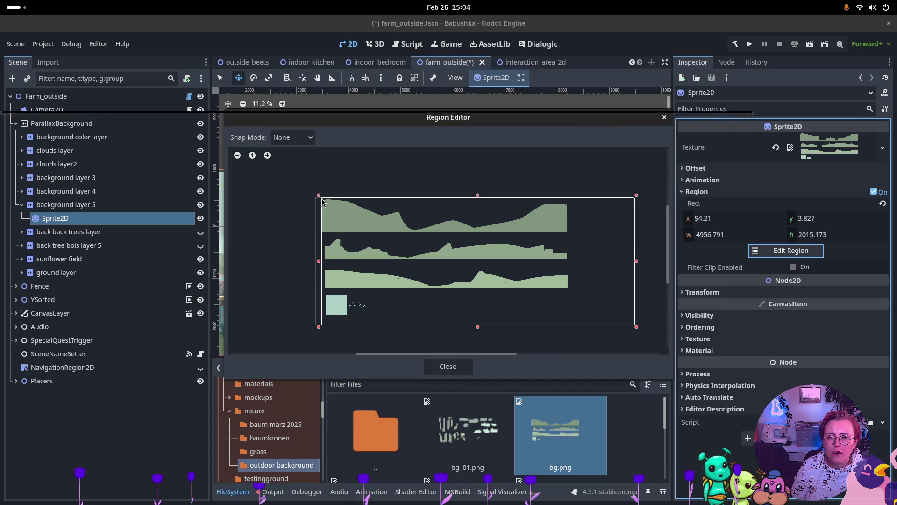
mouse_move(637, 327)
left_mouse_down()
mouse_move(623, 321)
mouse_move(569, 240)
left_mouse_up()
- Refine the region edges to 3888.37×592.021 at 99.605, 3.827
scroll(366, 197, "up", 3)
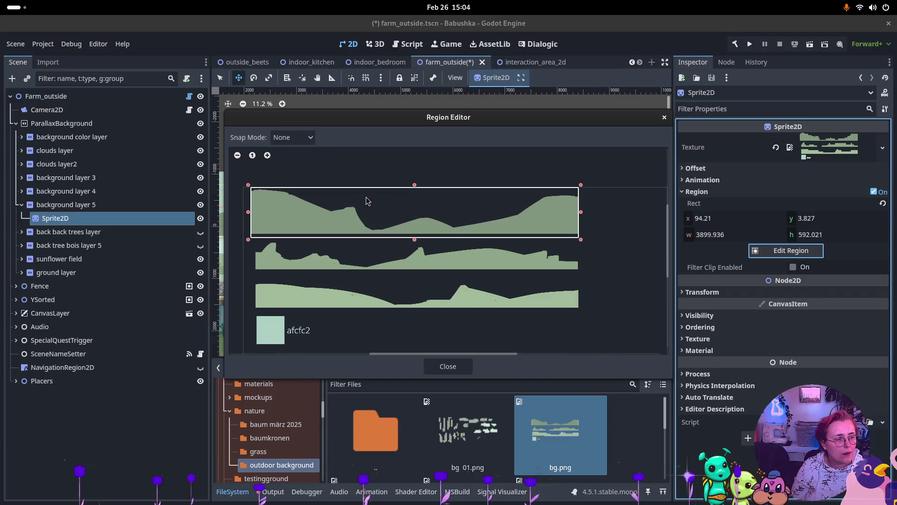
scroll(410, 201, "up", 2)
scroll(269, 209, "up", 2)
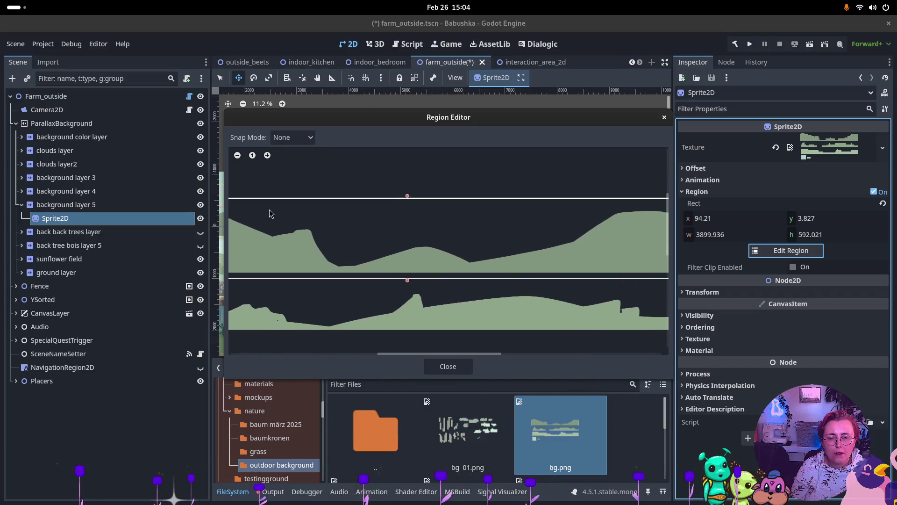
scroll(645, 208, "right", 3)
scroll(637, 251, "up", 3)
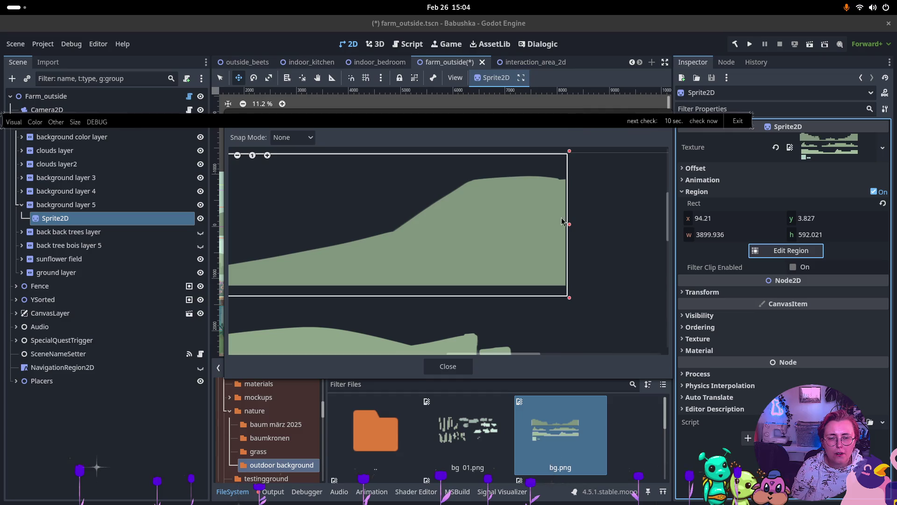
left_click_drag(569, 223, 568, 227)
scroll(307, 246, "down", 1)
scroll(605, 262, "left", 3)
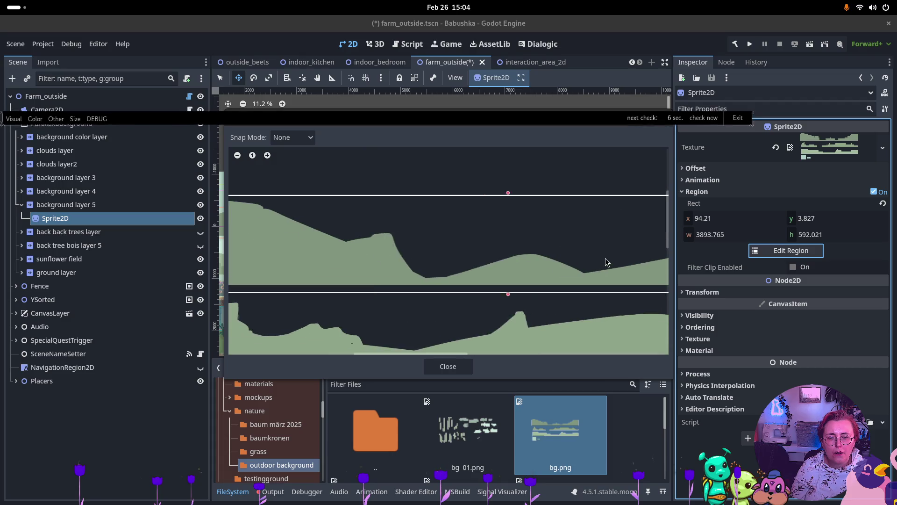
scroll(604, 258, "left", 3)
scroll(394, 241, "up", 4)
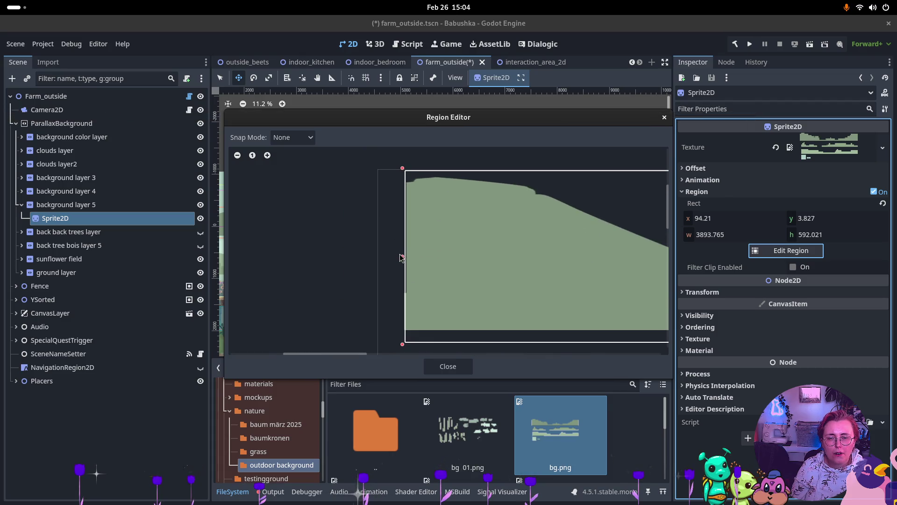
left_click_drag(403, 258, 407, 260)
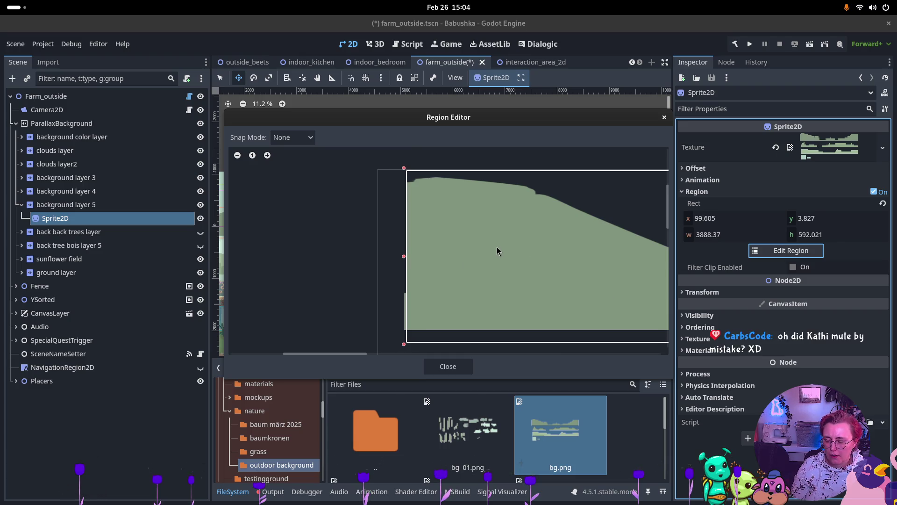
left_click(448, 366)
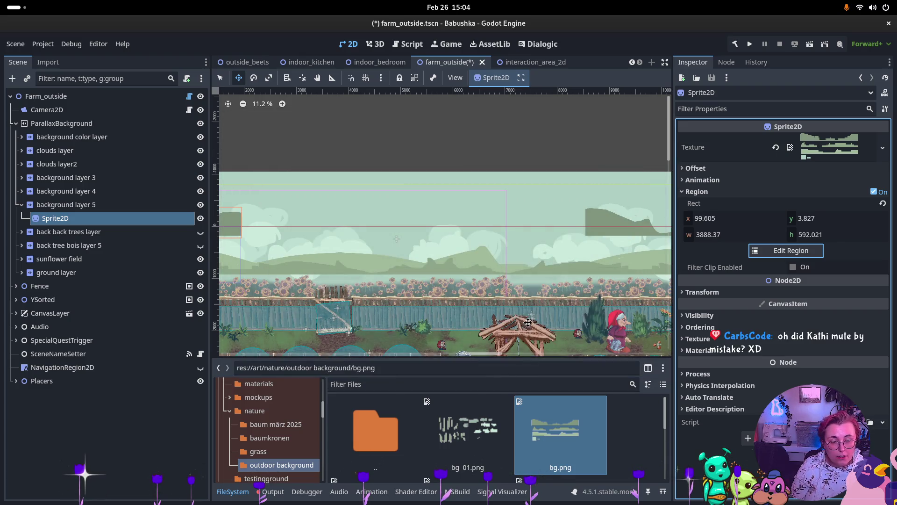
- Duplicate the cropped hill sprite as Sprite2D2
scroll(285, 255, "down", 2)
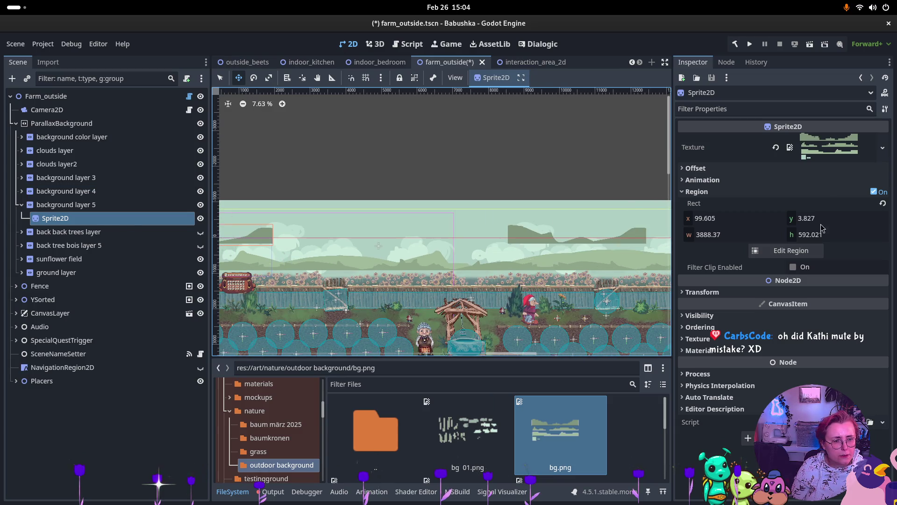
left_click(707, 236)
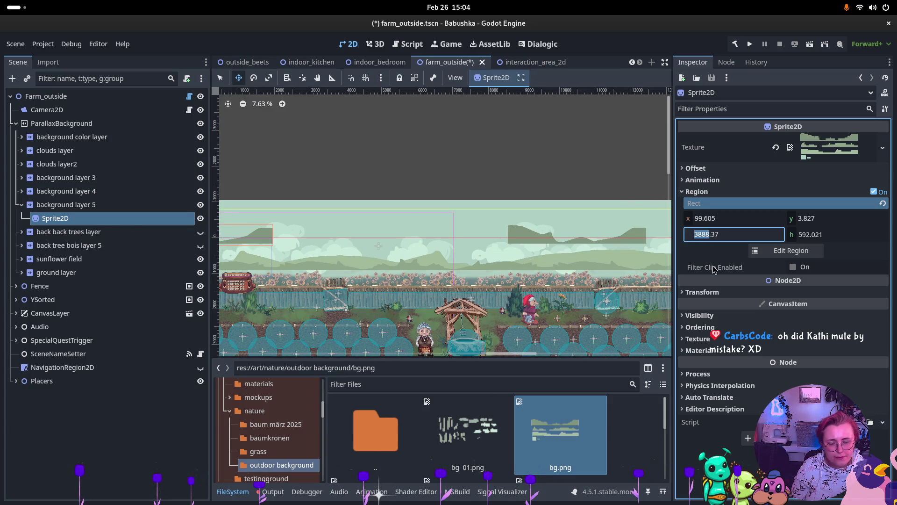
left_click(73, 226)
left_click(74, 221)
key("ctrl+d")
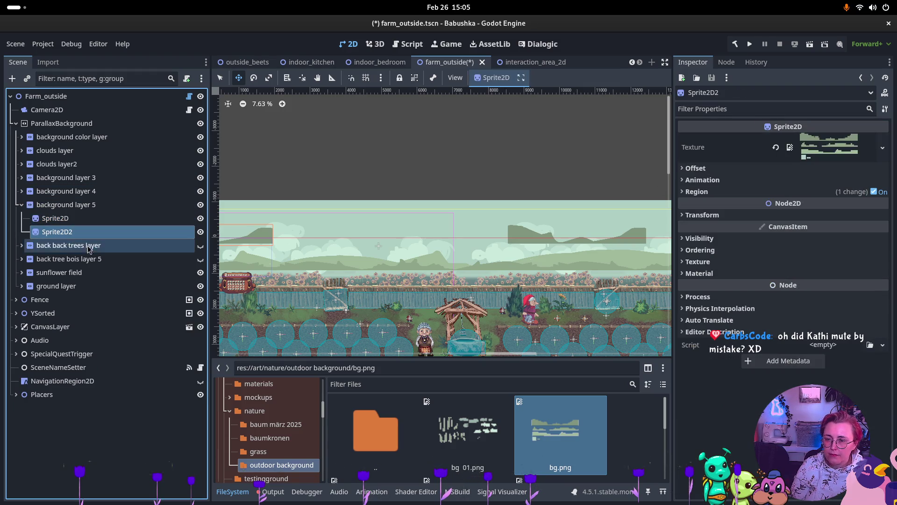
- Flip Sprite2D2 horizontally and give it a 3888 px horizontal offset
left_click(708, 169)
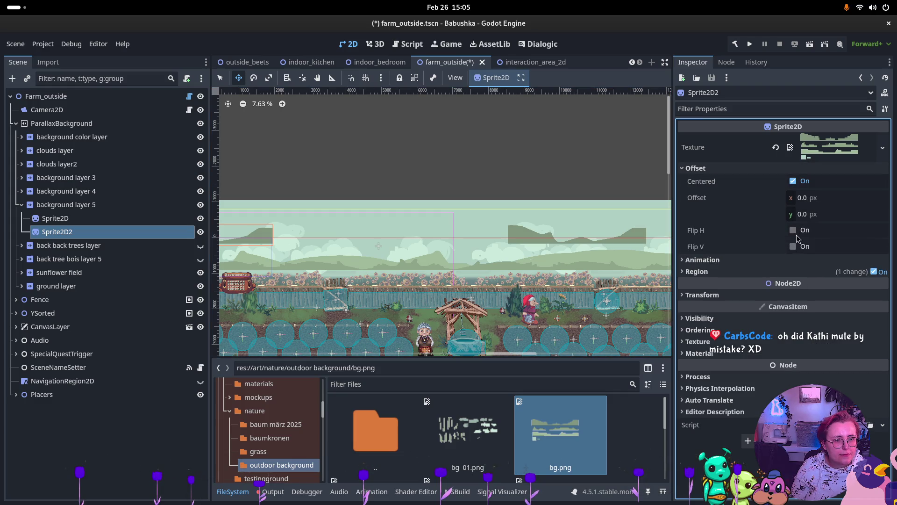
left_click(795, 230)
left_click(799, 199)
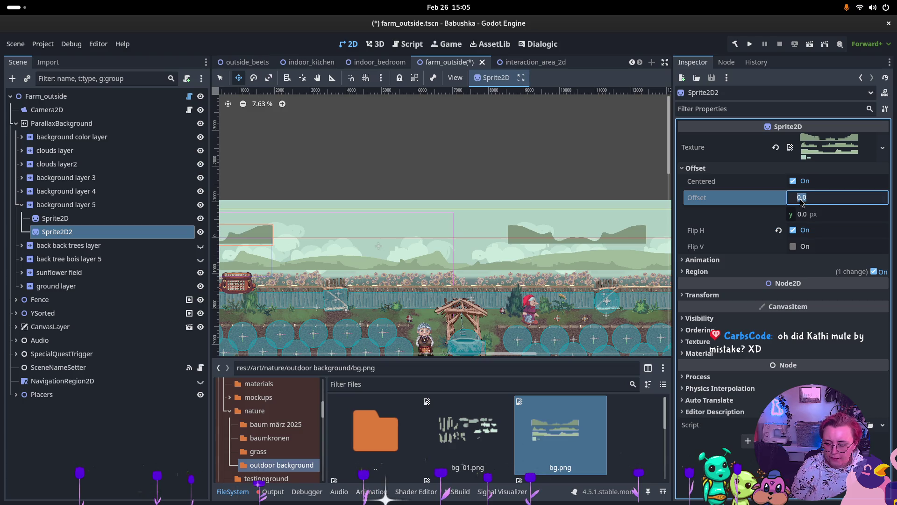
type("3888")
key("Return")
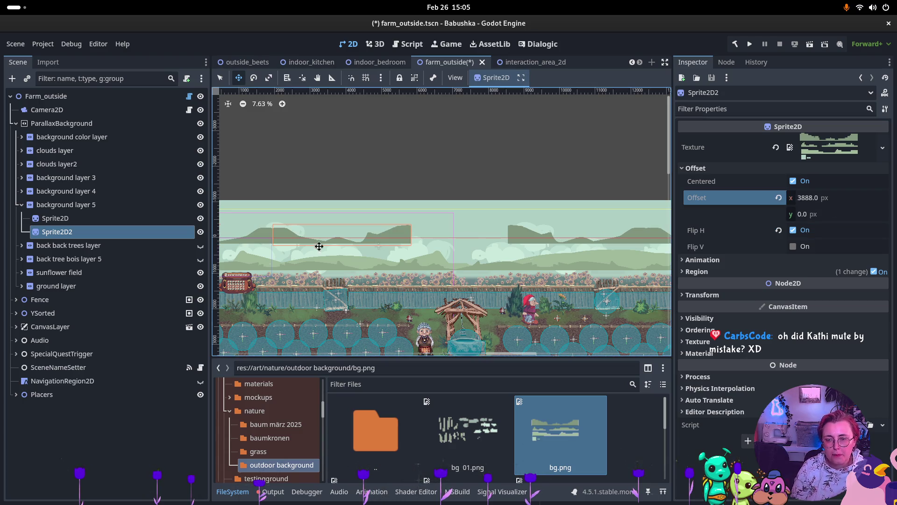
scroll(259, 248, "up", 7)
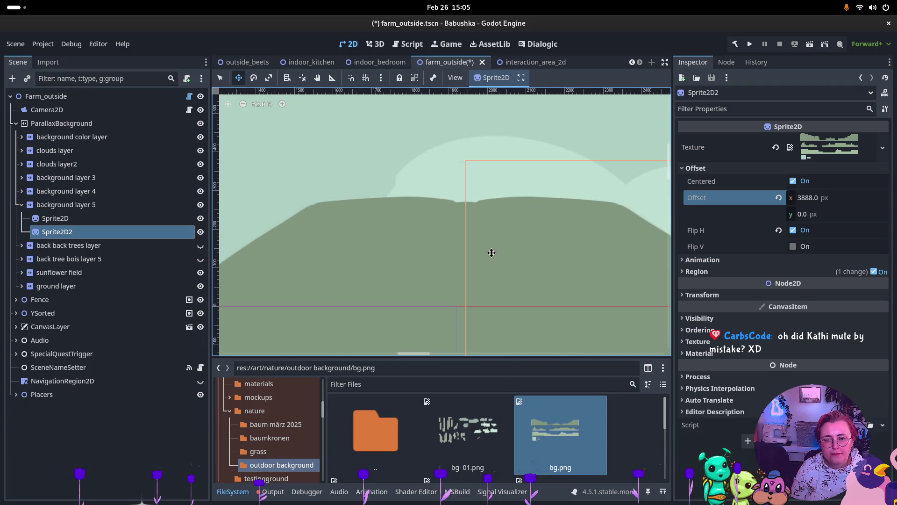
scroll(473, 256, "down", 3)
scroll(475, 257, "down", 2)
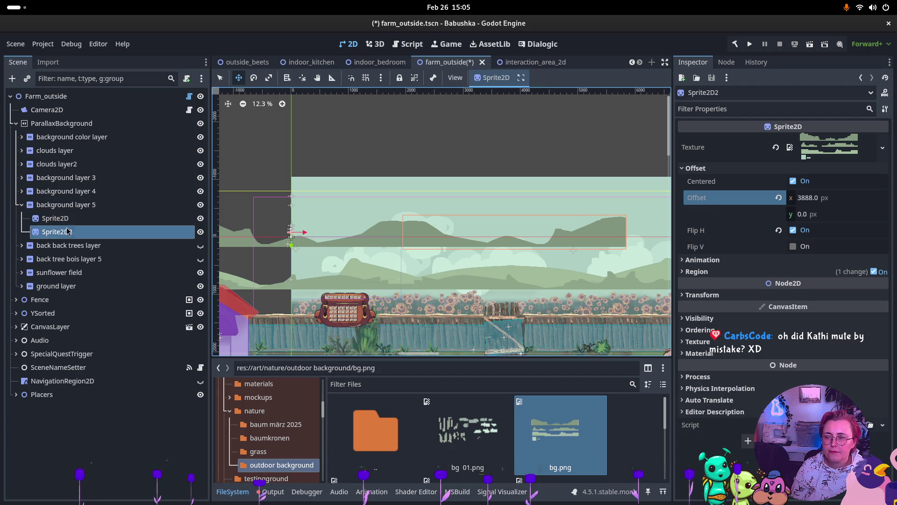
- Move background layer 5 to position 0, 692 px, lowering its hills above the fence
left_click(131, 218)
left_click(94, 206)
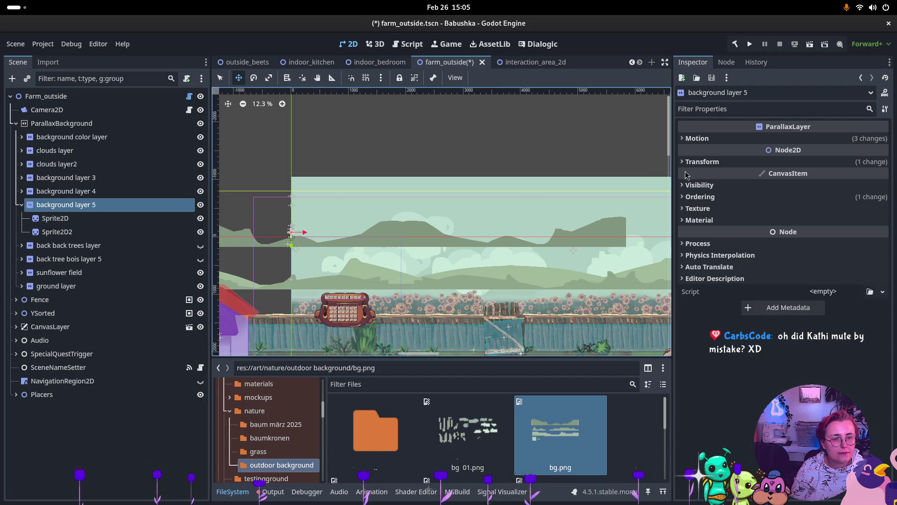
left_click(702, 161)
left_click(808, 194)
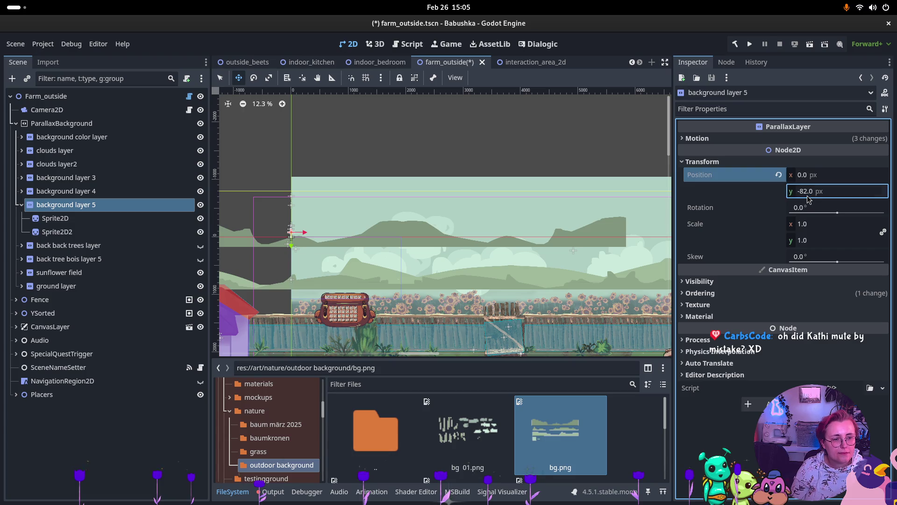
type("0")
key("Return")
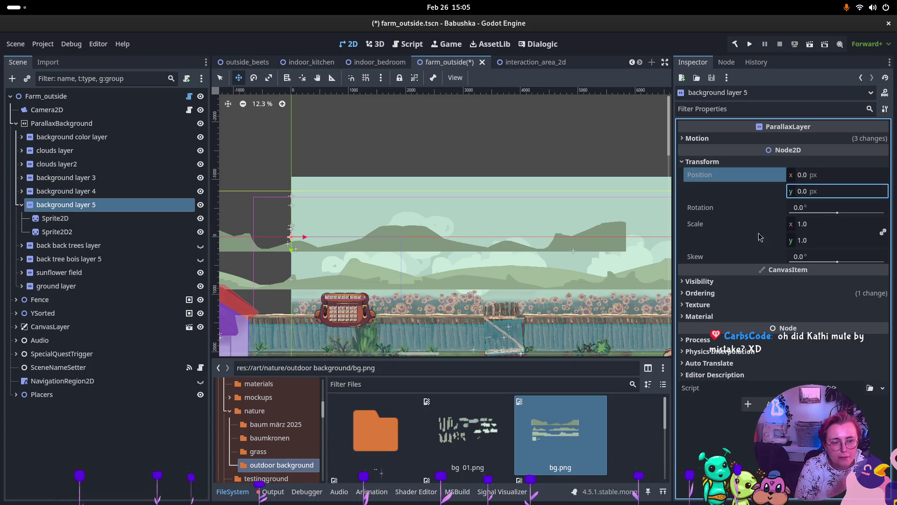
left_click(70, 232)
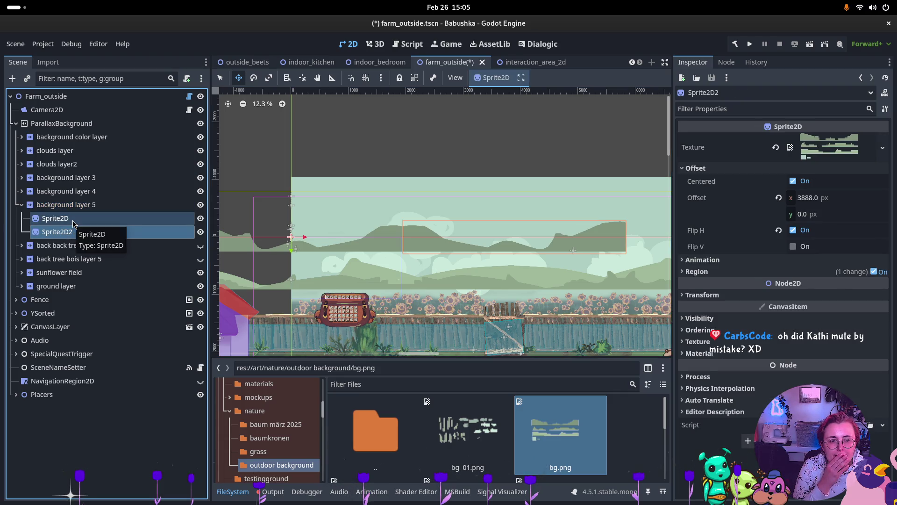
left_click(73, 219)
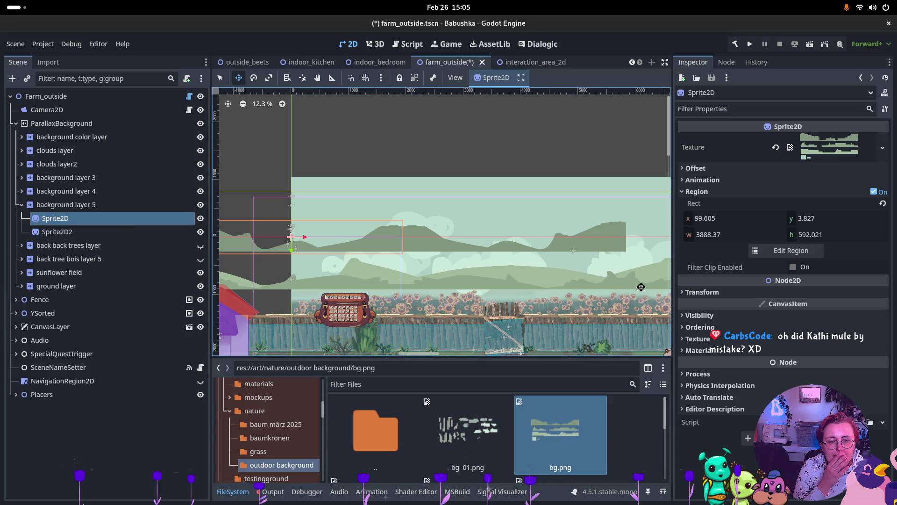
left_click(66, 205)
mouse_move(290, 251)
left_mouse_down()
mouse_move(290, 298)
mouse_move(287, 291)
left_mouse_up()
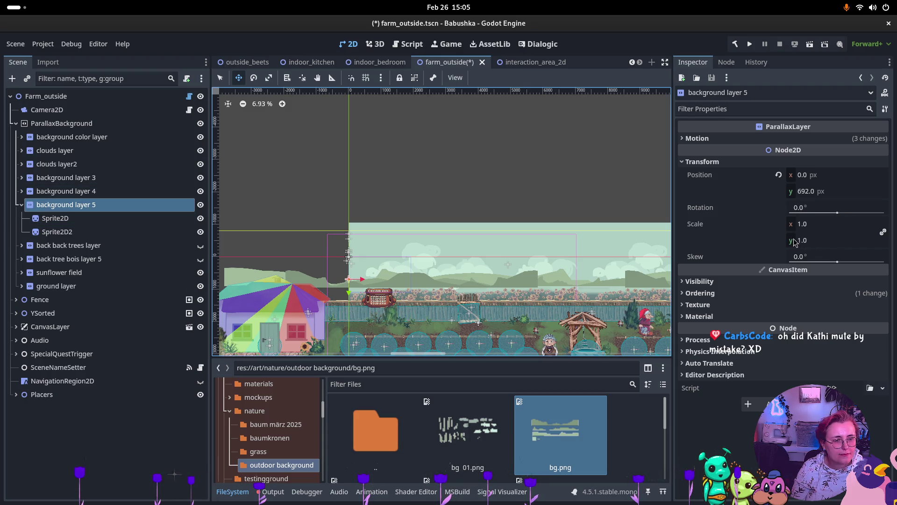
- Set background layer 5's Mirroring x to 3888*2, giving 7776 px
left_click(698, 138)
left_click(809, 217)
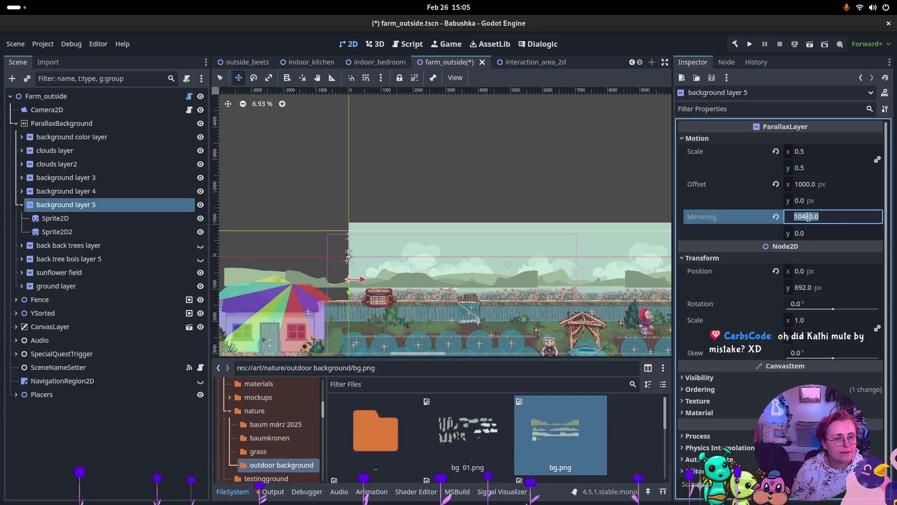
type("3888")
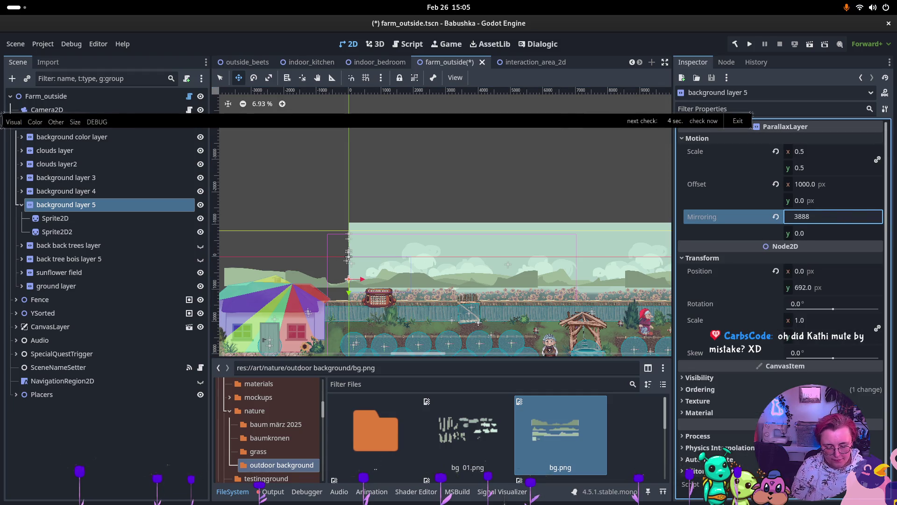
type("2")
key("Return")
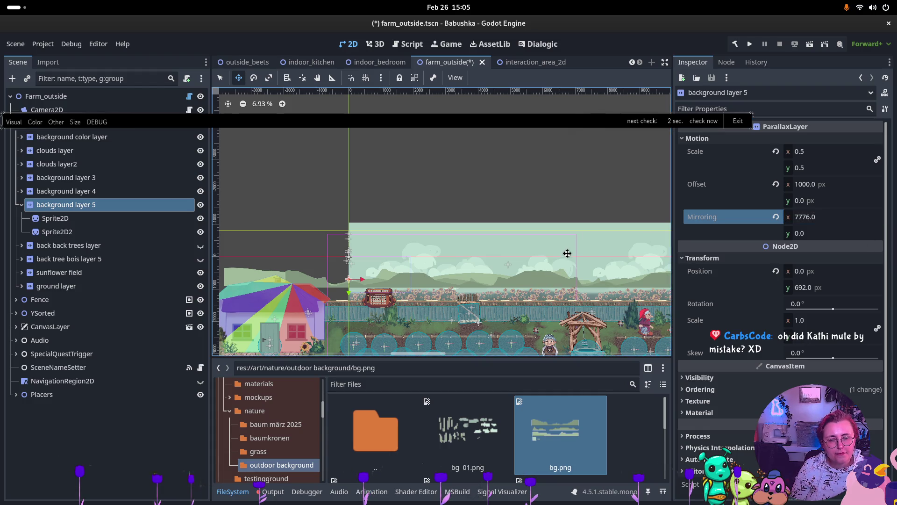
scroll(574, 269, "up", 5)
scroll(580, 278, "up", 1)
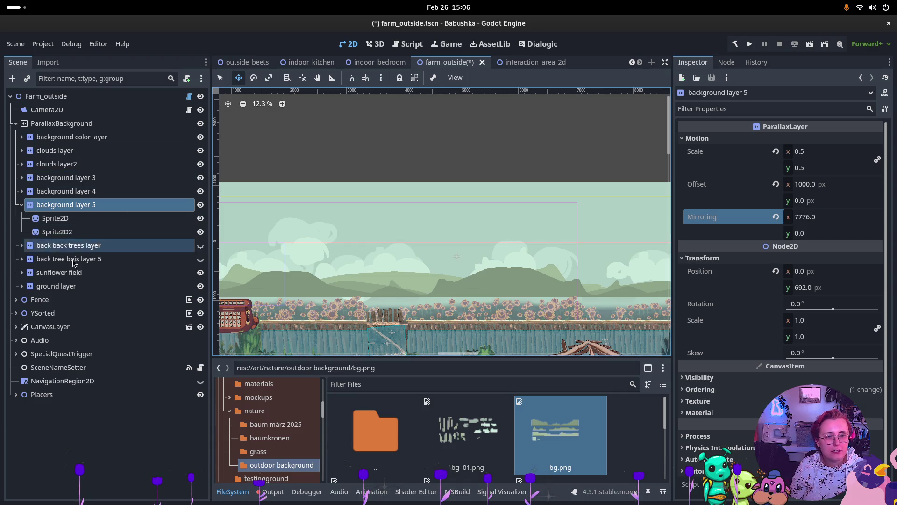
- With only background layer 5 selected, revert its Motion Offset to zero
key("super")
key("super")
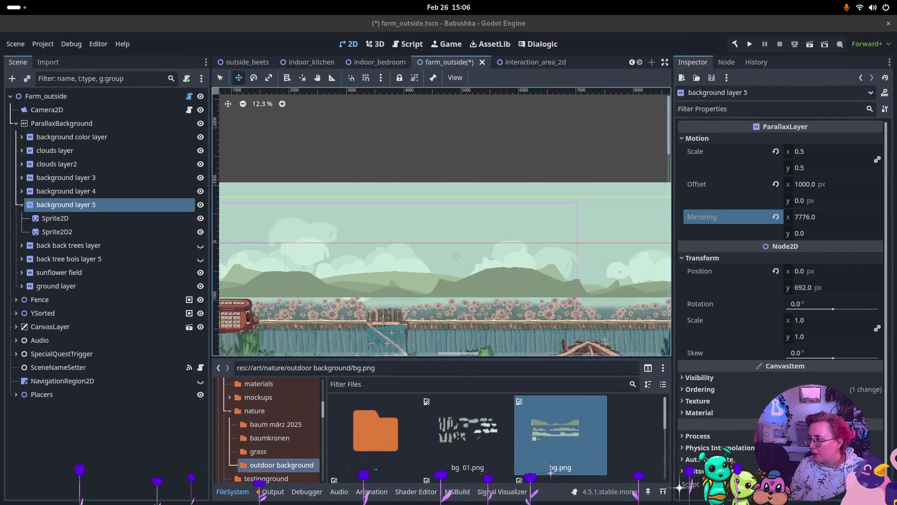
key("super")
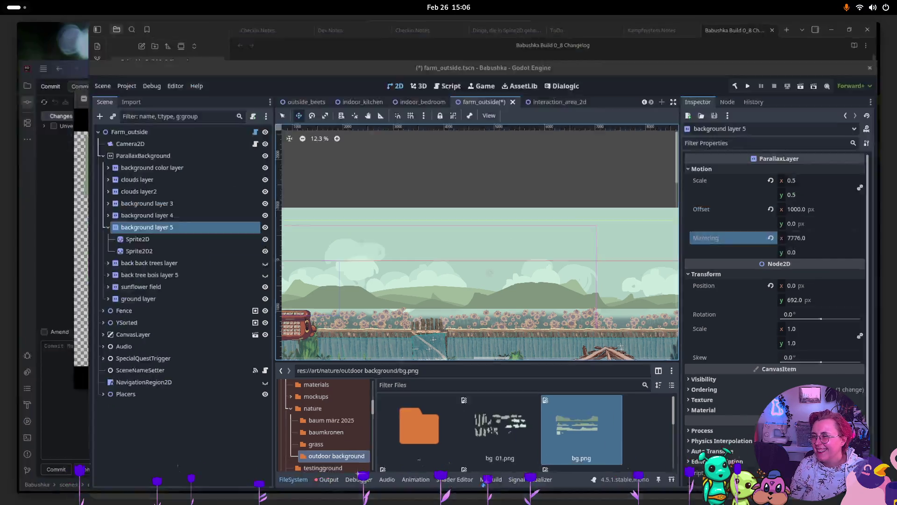
key("super")
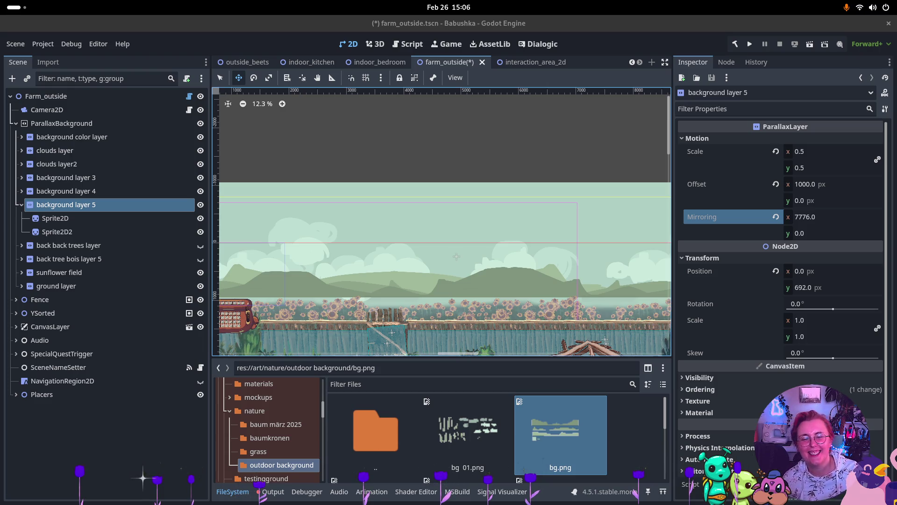
left_click_drag(292, 257, 405, 250)
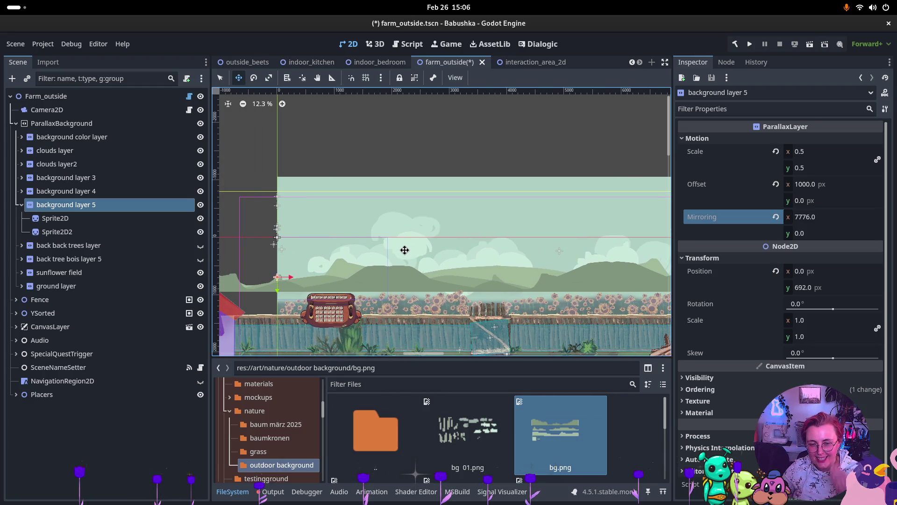
left_click(65, 177, "ctrl")
left_click(26, 208)
left_click(21, 205)
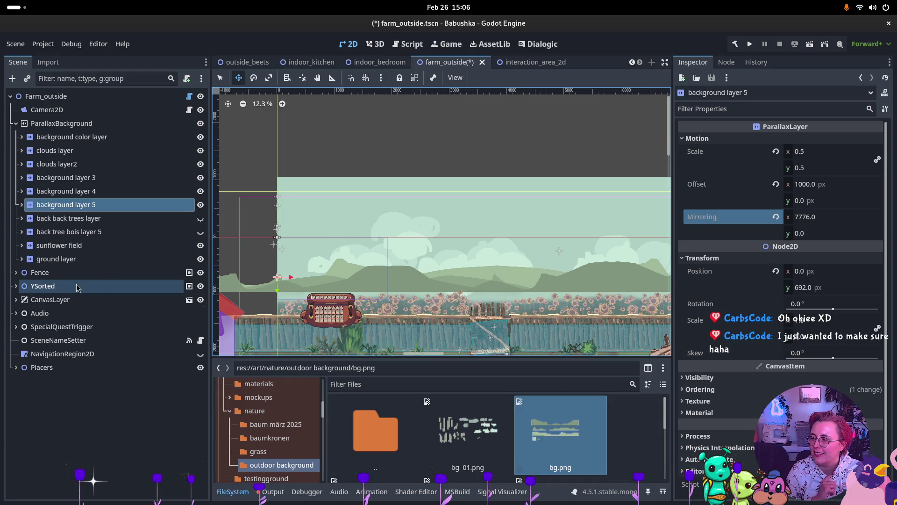
scroll(427, 268, "up", 5)
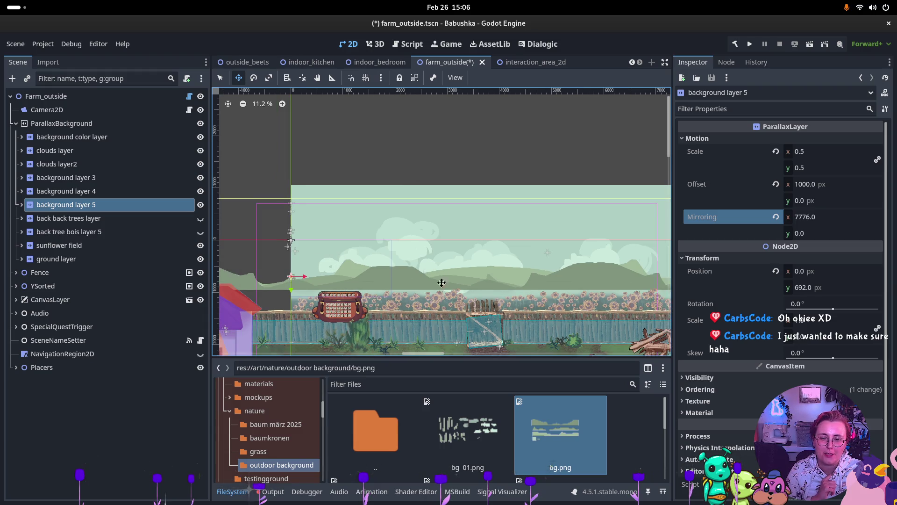
scroll(439, 269, "down", 2)
left_click_drag(458, 258, 279, 261)
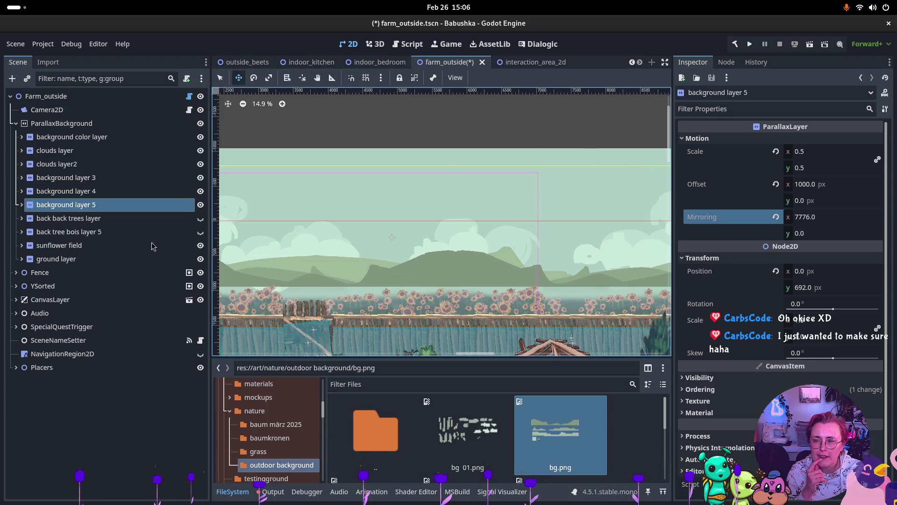
left_click(775, 184)
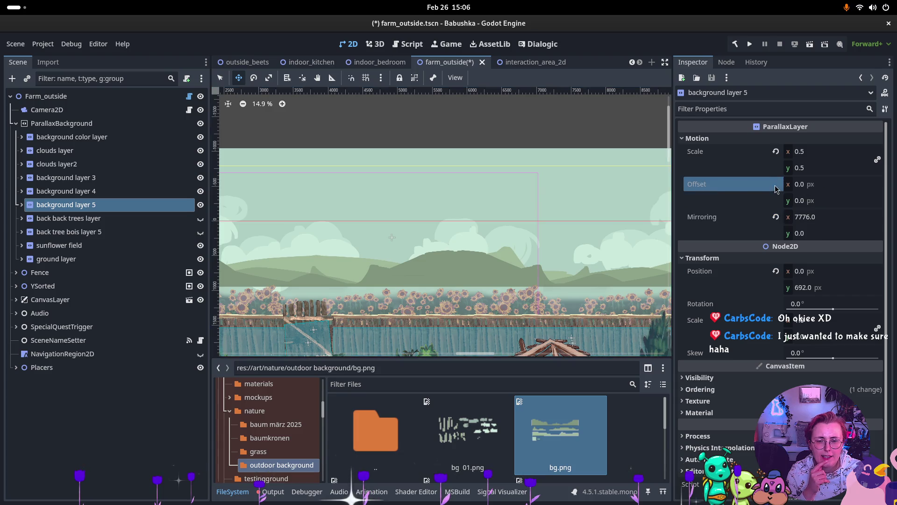
- Change background layer 5's Mirroring x to 7774
scroll(470, 276, "down", 3)
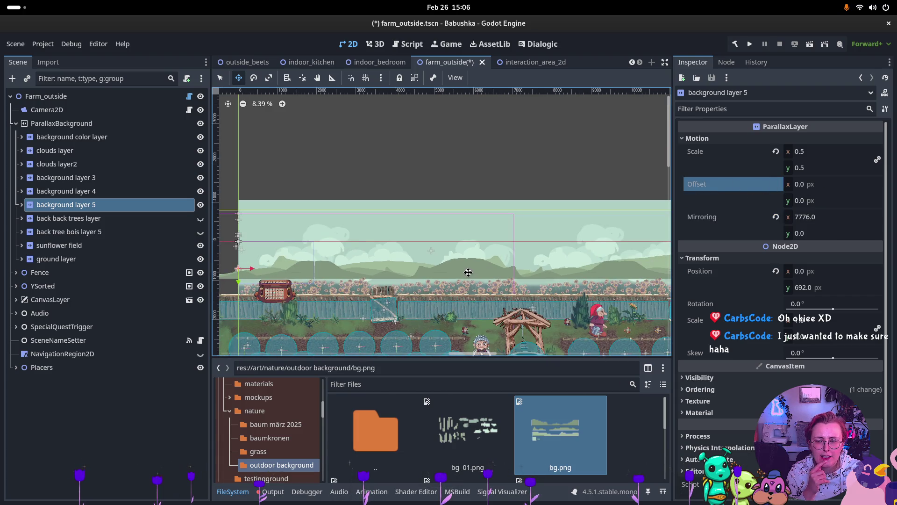
scroll(469, 273, "up", 5)
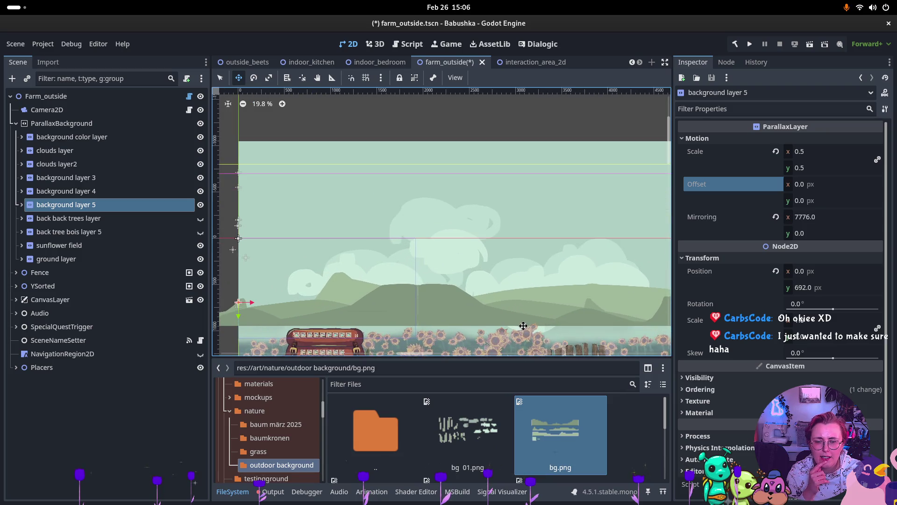
scroll(523, 326, "up", 3)
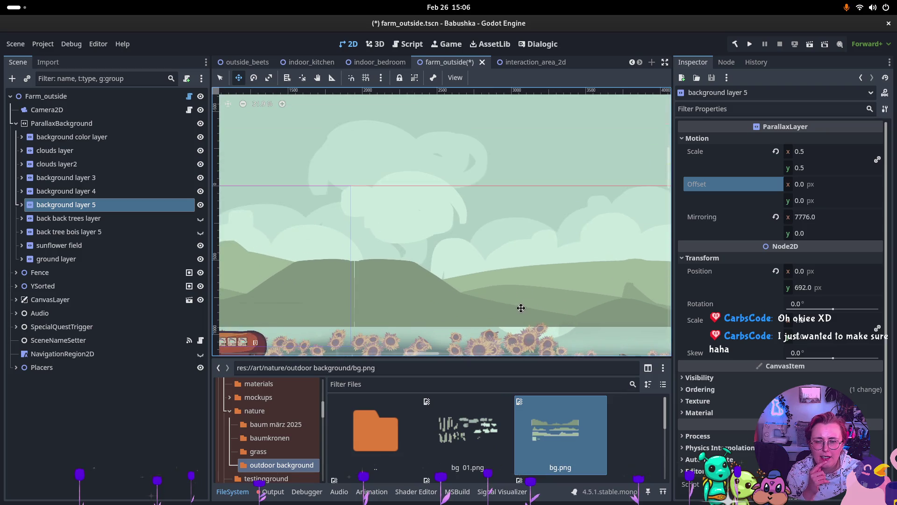
left_click(807, 220)
left_click(808, 218)
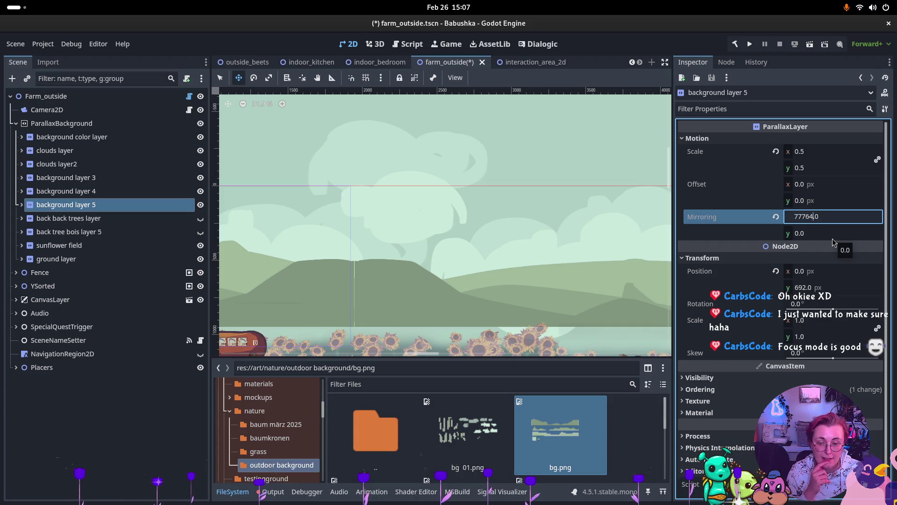
type("4")
double_click(813, 216)
left_click(813, 216)
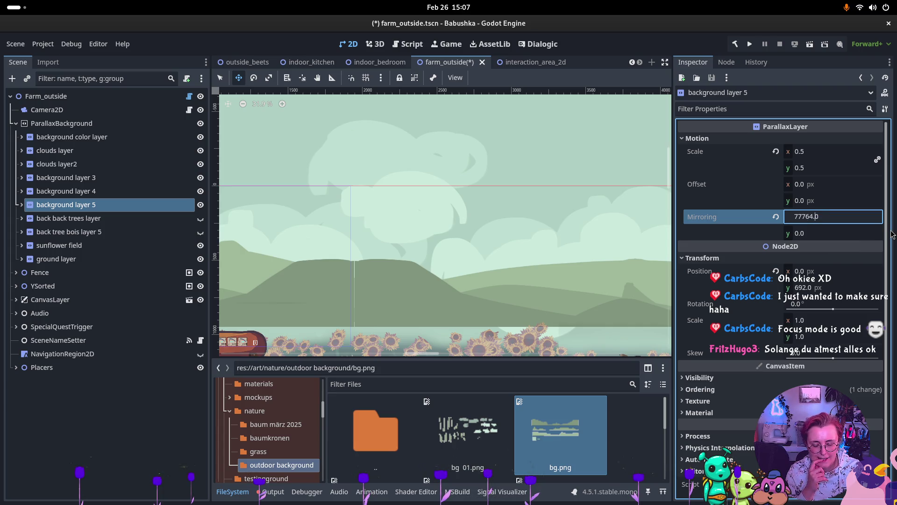
type("4.")
key("Return")
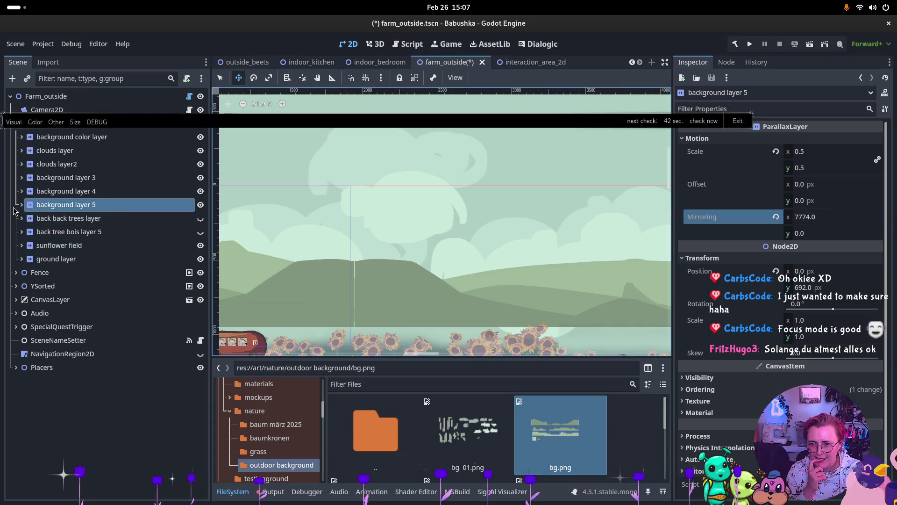
- Set the second sprite of background layer 5 to a horizontal offset of 3884
left_click(21, 205)
left_click(57, 232)
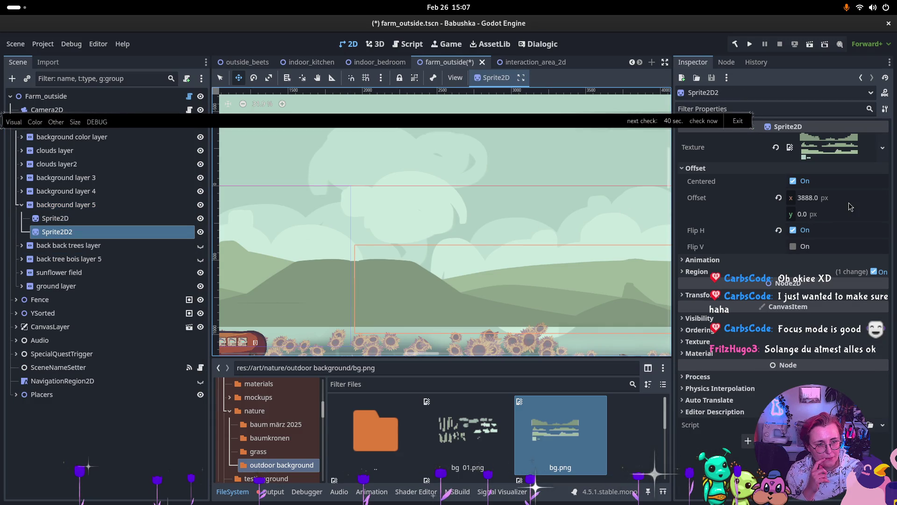
left_click(812, 198)
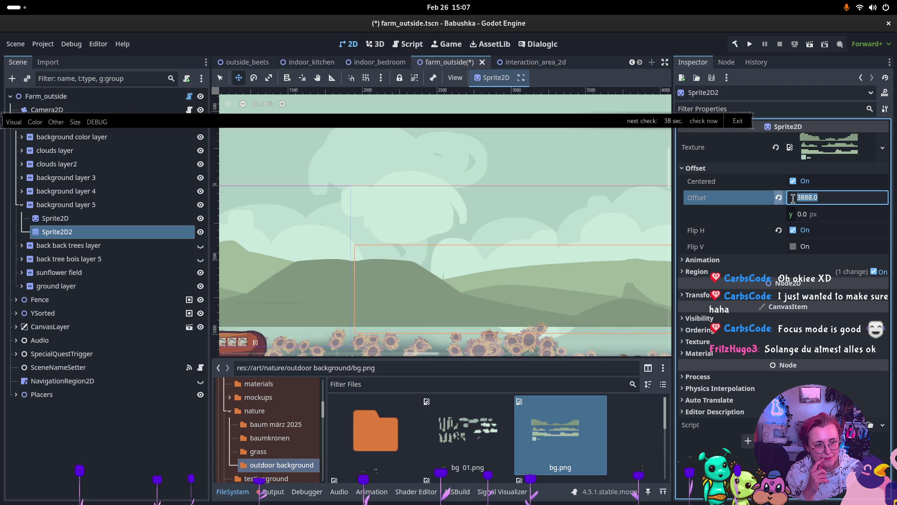
left_click(807, 197)
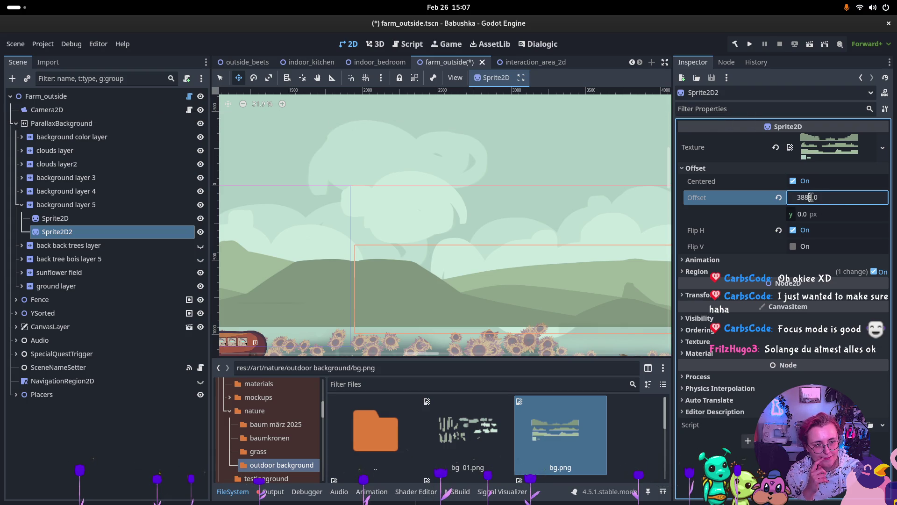
key("BackSpace")
type("4")
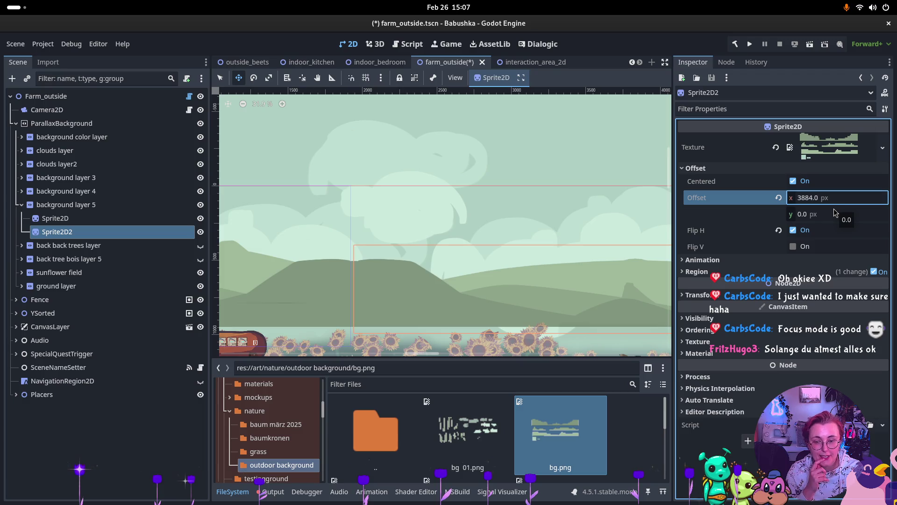
left_click(491, 288)
scroll(491, 288, "right", 10)
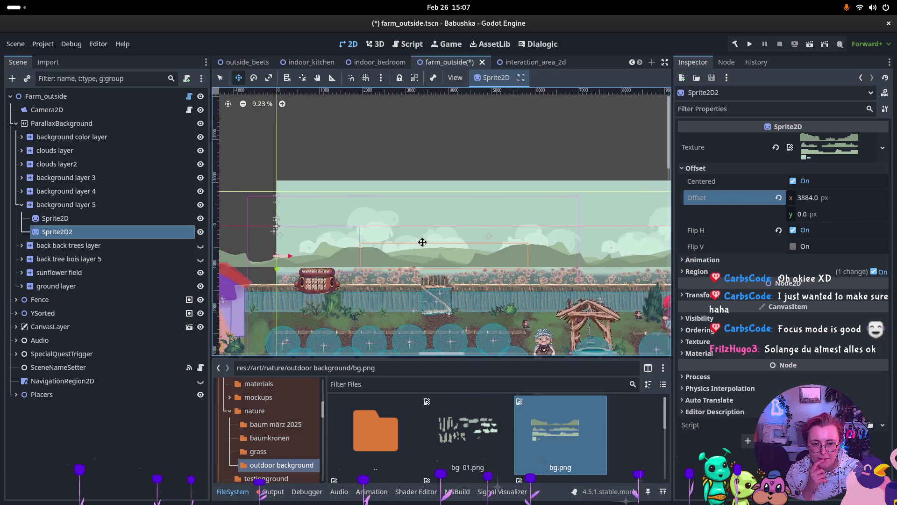
scroll(556, 257, "up", 10)
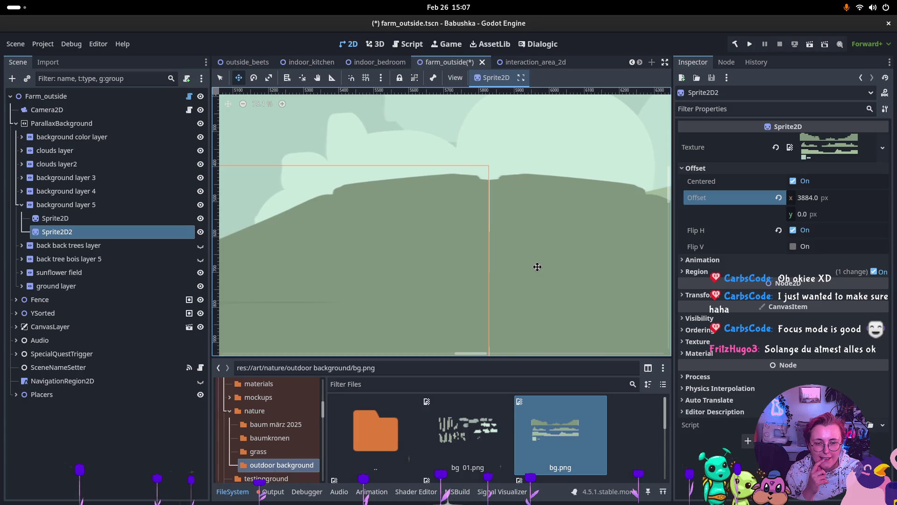
- Set background layer 5's Mirroring x to 7770 and collapse its sprites in the Scene tree
left_click(128, 218)
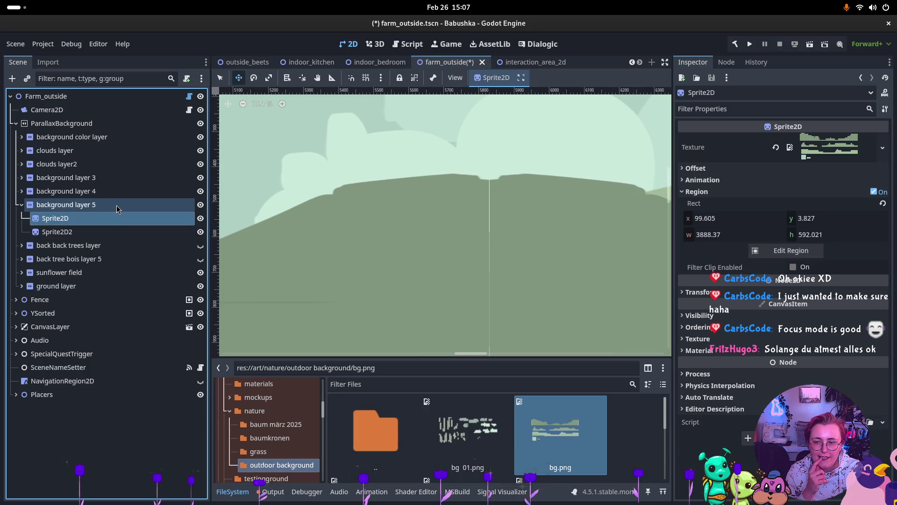
left_click(143, 205)
left_click(808, 217)
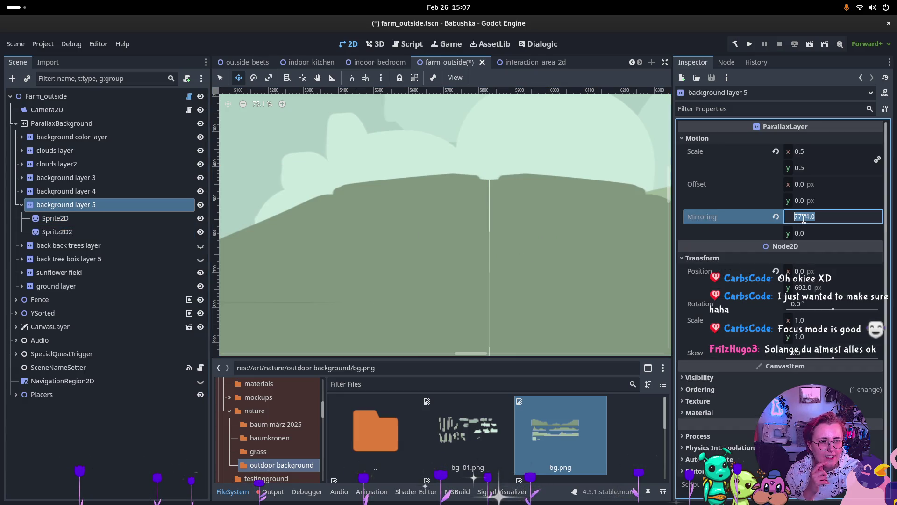
type("7770")
key("Return")
scroll(517, 233, "down", 9)
scroll(436, 242, "down", 3)
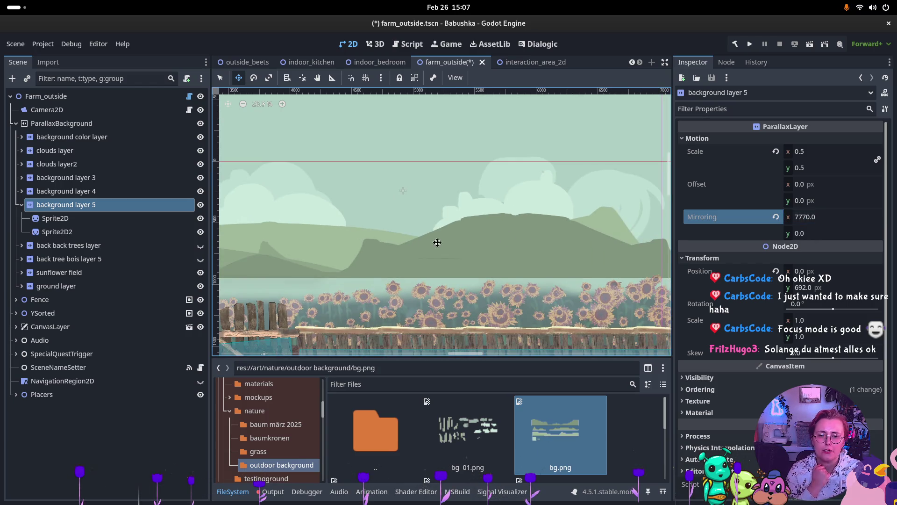
scroll(403, 240, "down", 3)
scroll(415, 239, "down", 3)
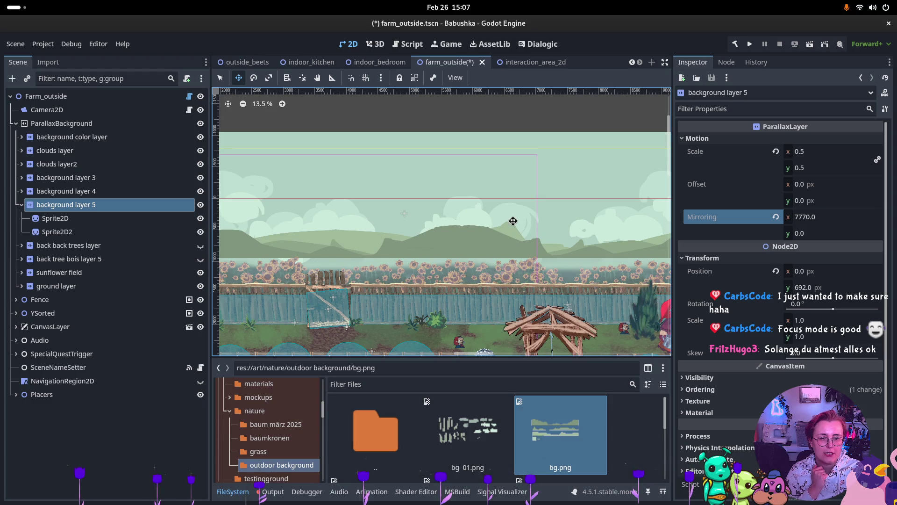
left_click(22, 205)
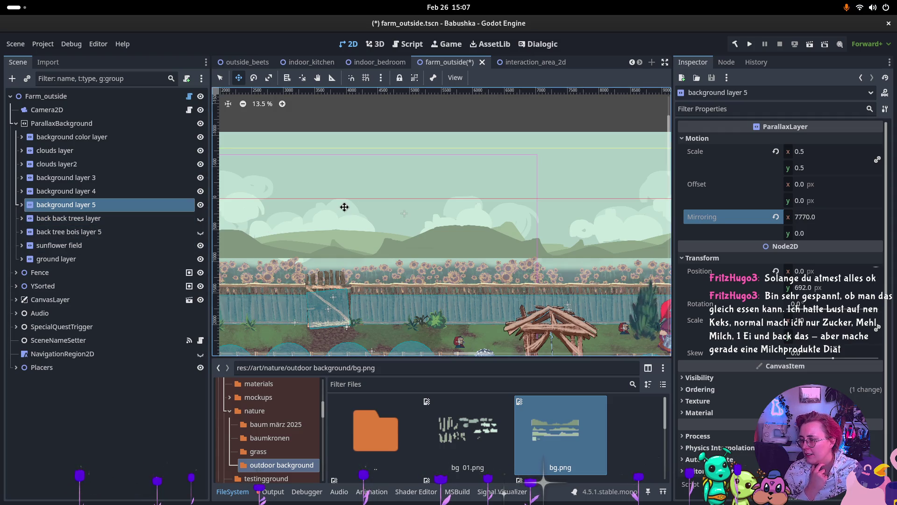
scroll(432, 230, "down", 1)
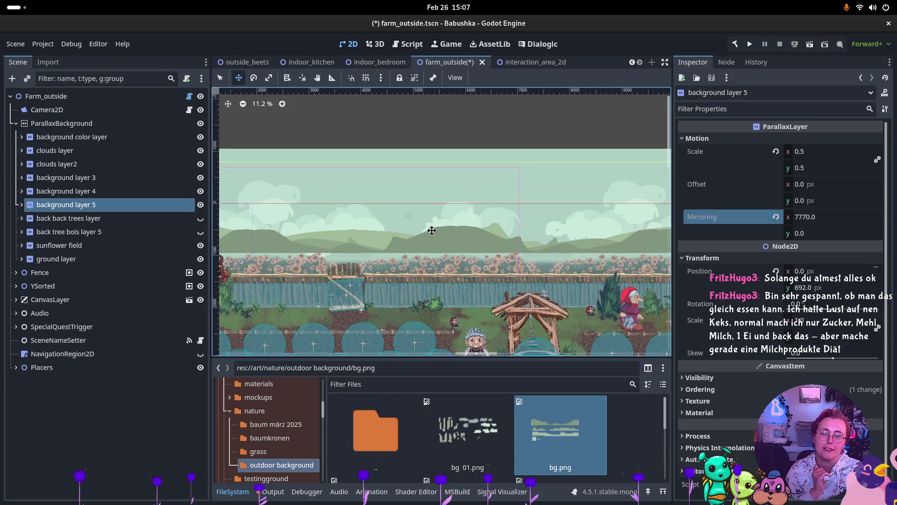
left_click_drag(468, 226, 421, 235)
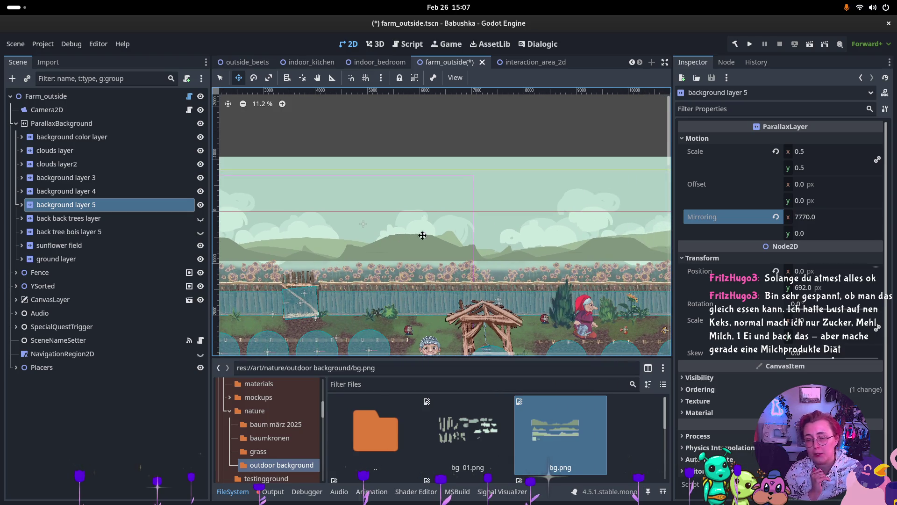
mouse_move(322, 232)
left_mouse_down()
mouse_move(336, 244)
mouse_move(431, 243)
left_mouse_up()
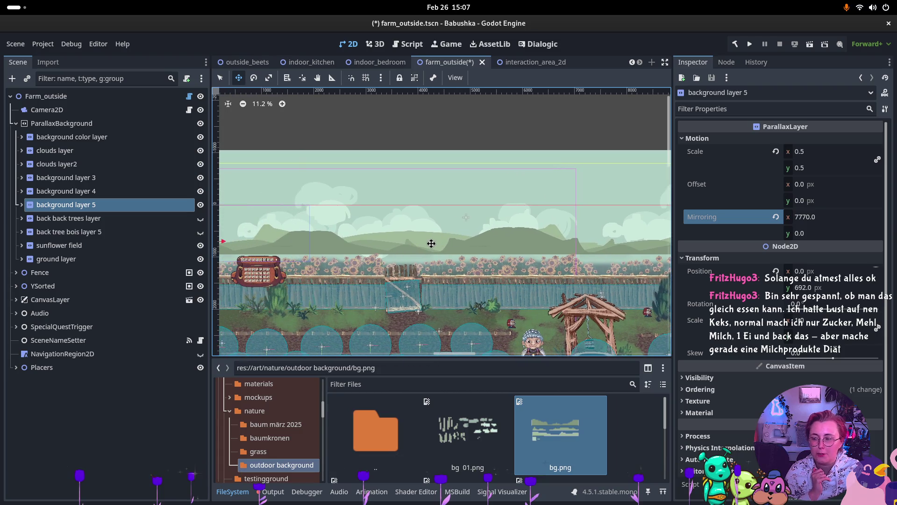
left_click_drag(378, 225, 448, 229)
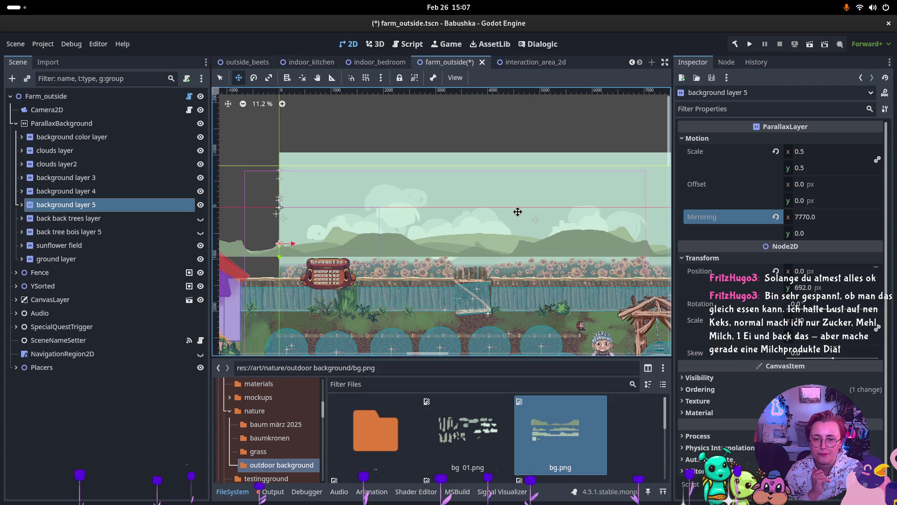
scroll(481, 213, "down", 1)
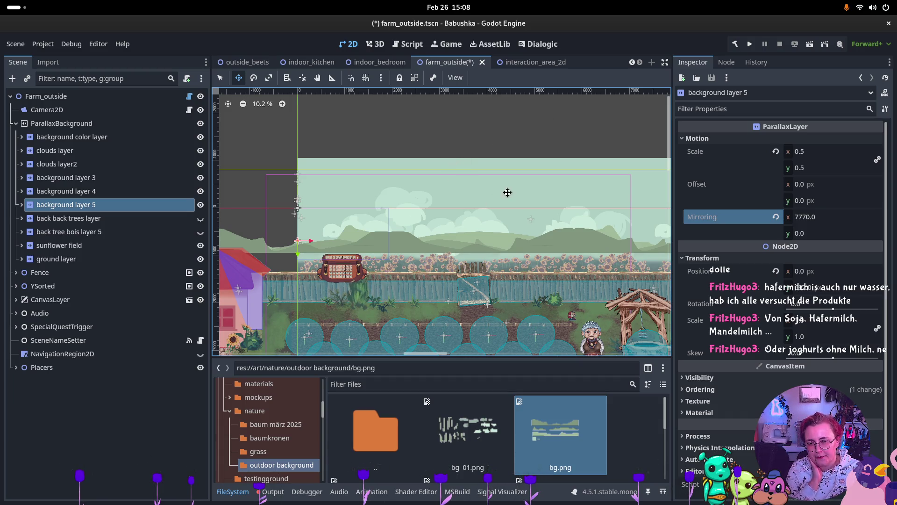
- Pan to the farm scene's left edge and place the Outdoor_10.png viewer window beside it
scroll(508, 193, "down", 1)
scroll(427, 184, "right", 2)
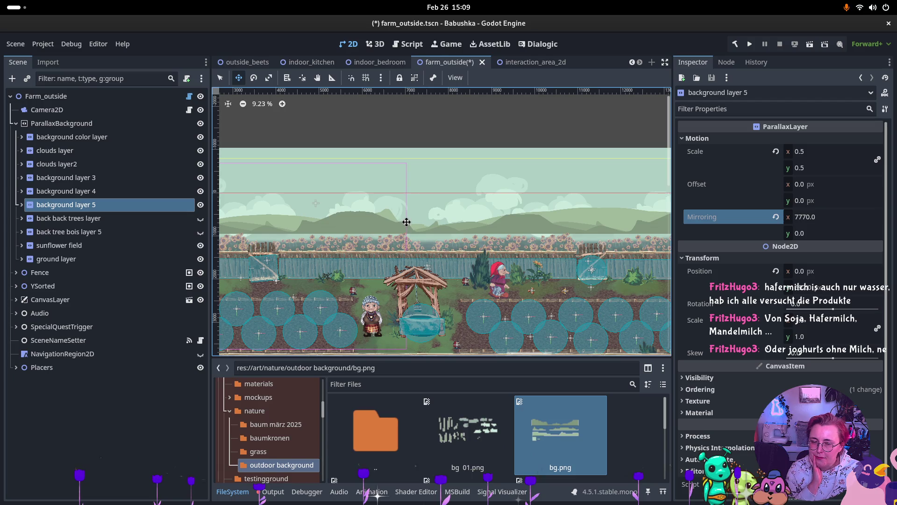
scroll(320, 234, "down", 1)
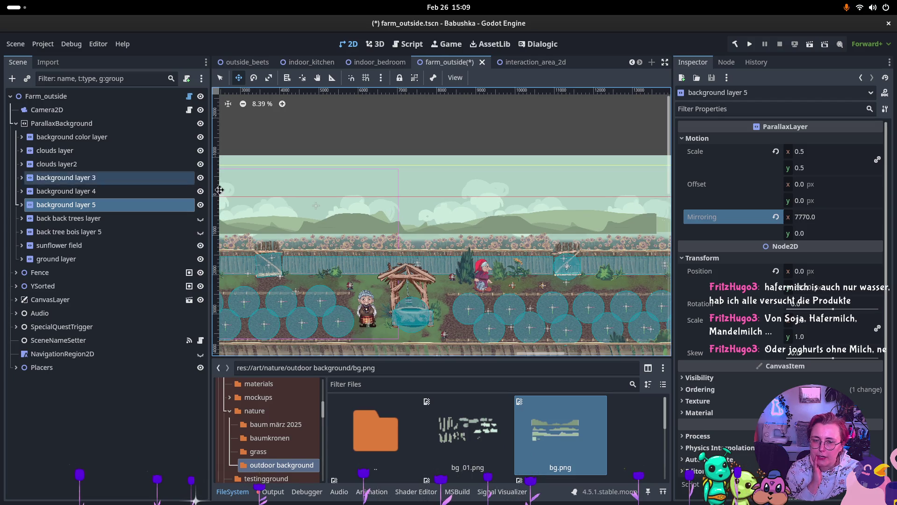
left_click_drag(305, 216, 453, 215)
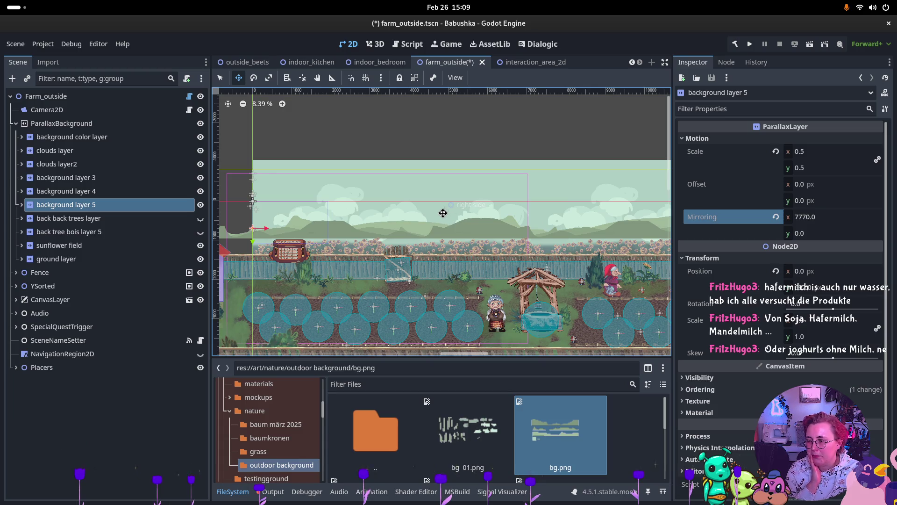
scroll(314, 225, "up", 5)
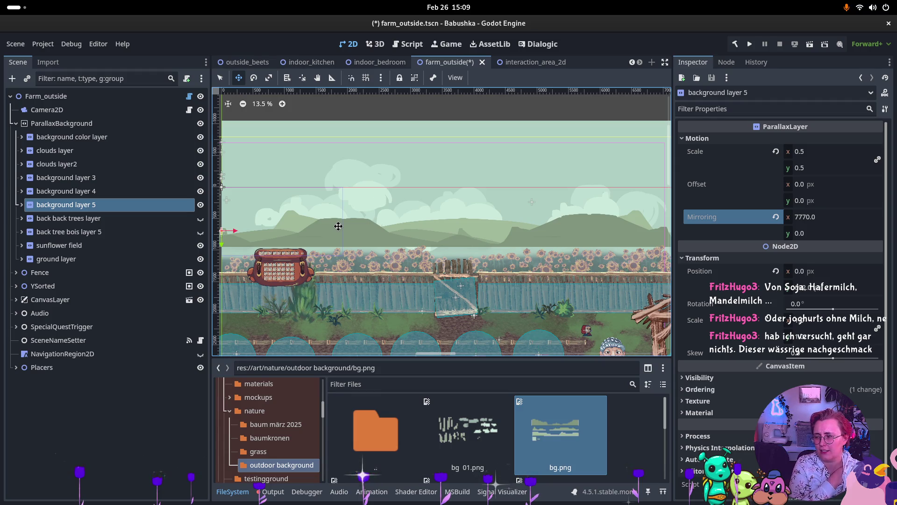
scroll(378, 201, "down", 1)
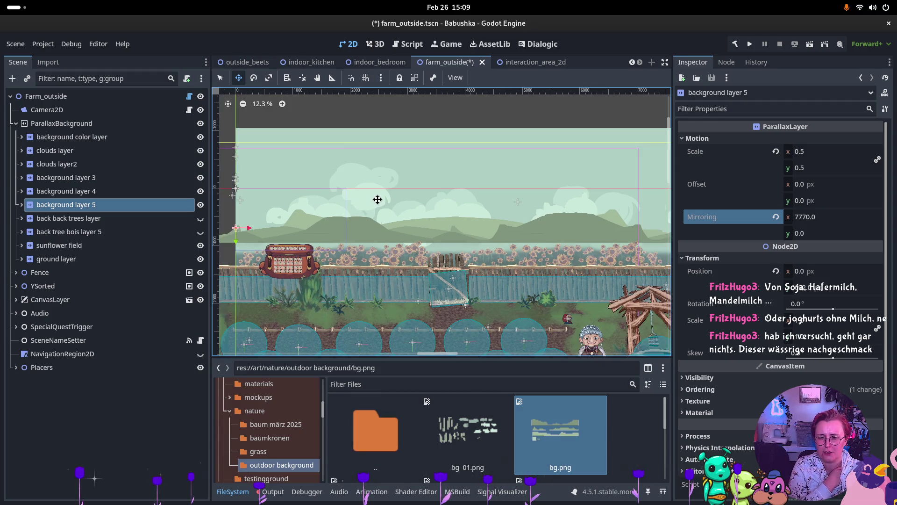
scroll(374, 205, "down", 1)
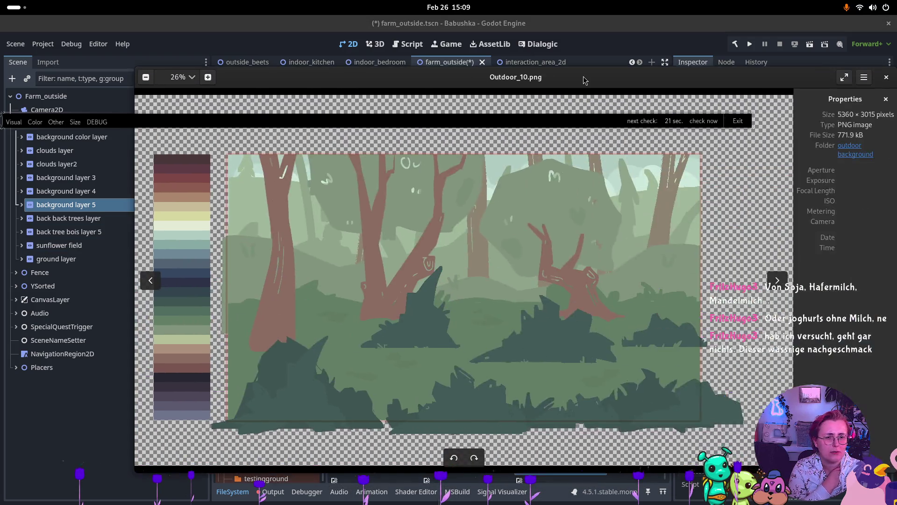
mouse_move(349, 56)
left_mouse_down()
mouse_move(20, 56)
mouse_move(103, 55)
left_mouse_up()
mouse_move(226, 53)
left_mouse_down()
mouse_move(571, 59)
mouse_move(574, 66)
left_mouse_up()
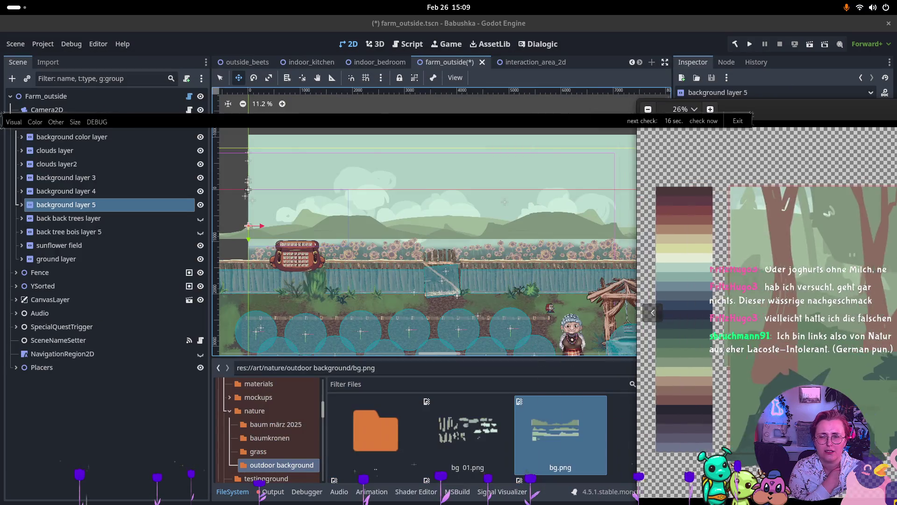
- Close the reference image and compare parallax settings of background layers 3, 4 and 5
key("ctrl+w")
left_click(107, 192)
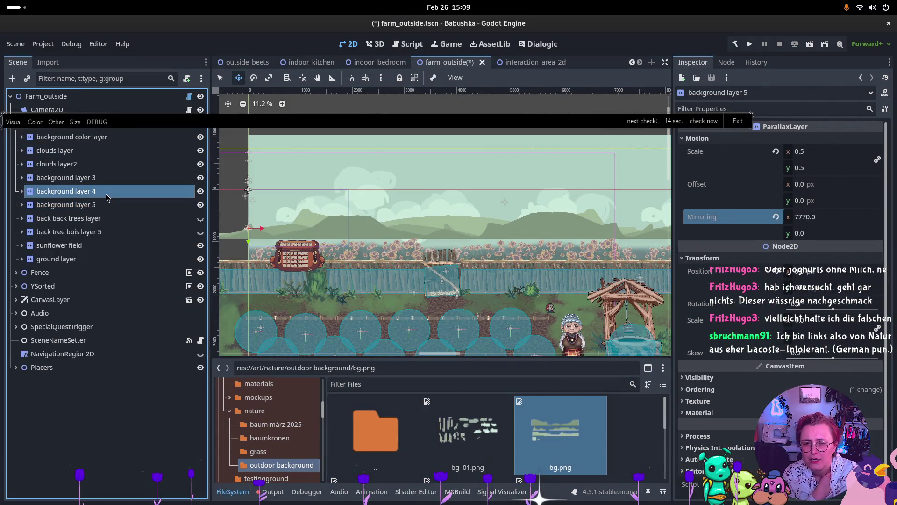
left_click(108, 178)
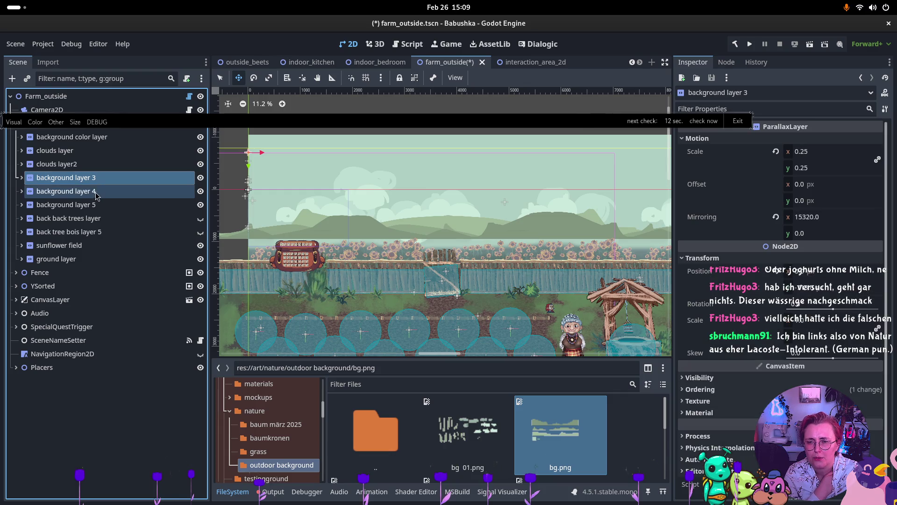
left_click(95, 195)
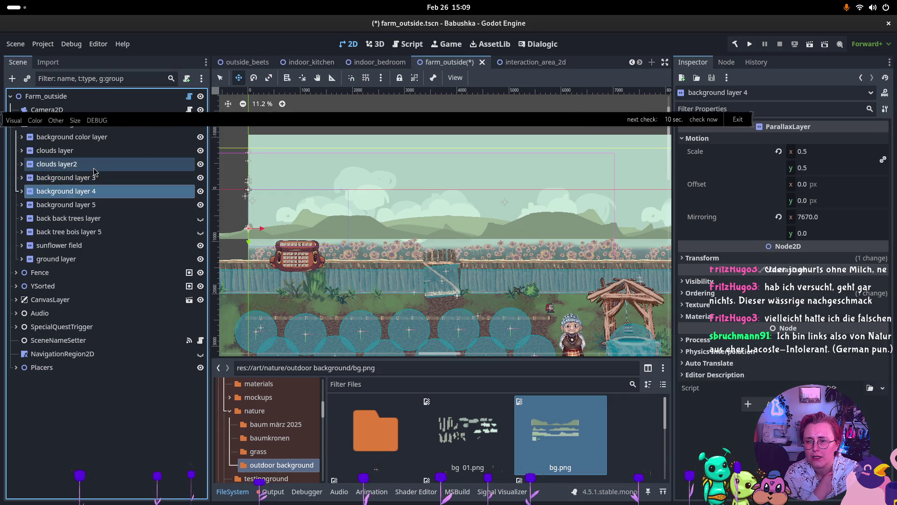
left_click(81, 206)
- Undo the accidental shift of background layer 5 and pan further along the scene
mouse_move(270, 229)
left_mouse_down()
mouse_move(355, 229)
mouse_move(303, 227)
left_mouse_up()
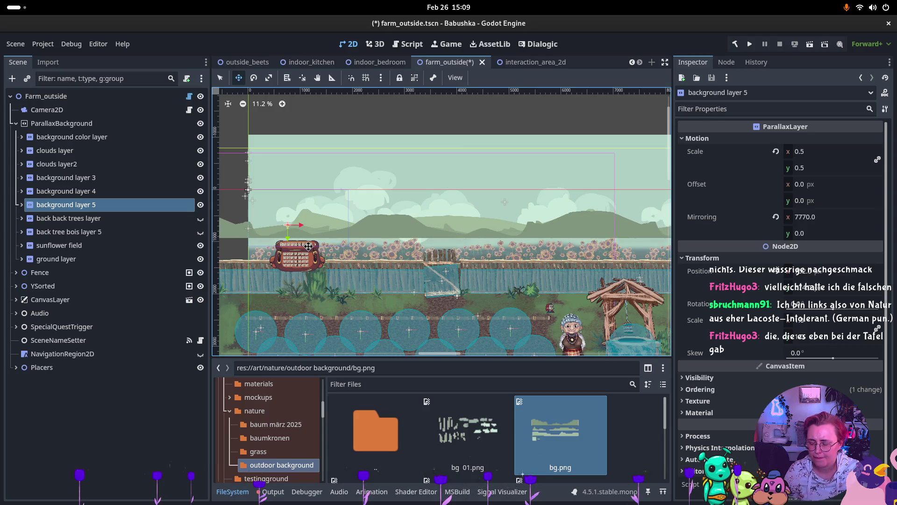
key("ctrl+z")
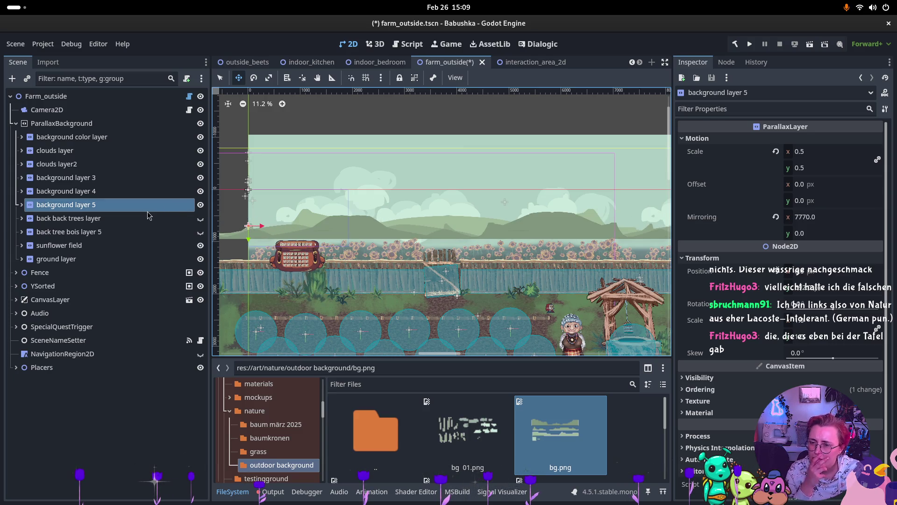
mouse_move(532, 248)
left_mouse_down()
mouse_move(222, 262)
mouse_move(485, 260)
left_mouse_up()
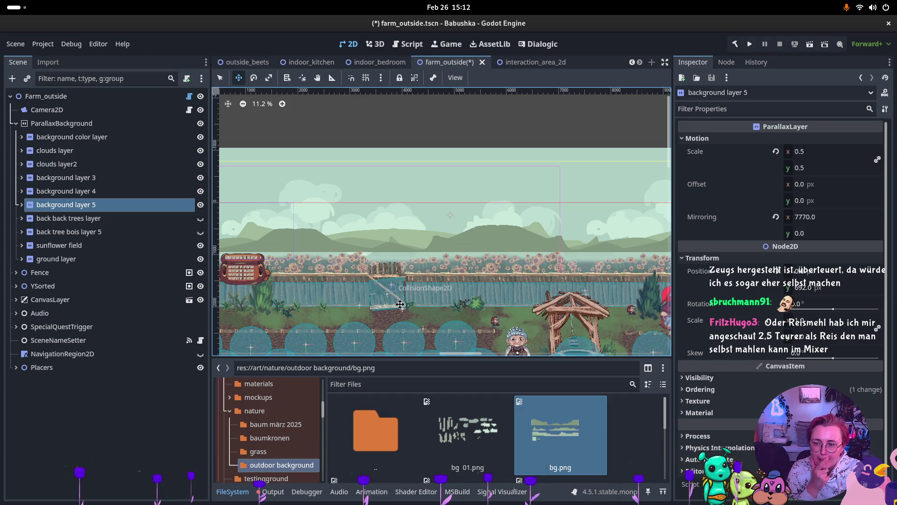
left_click(70, 218)
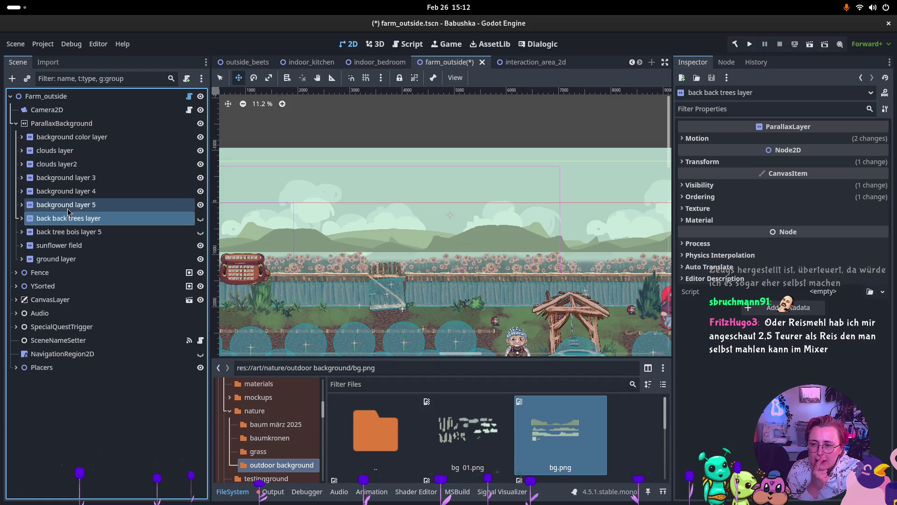
left_click(68, 206)
left_click(22, 206)
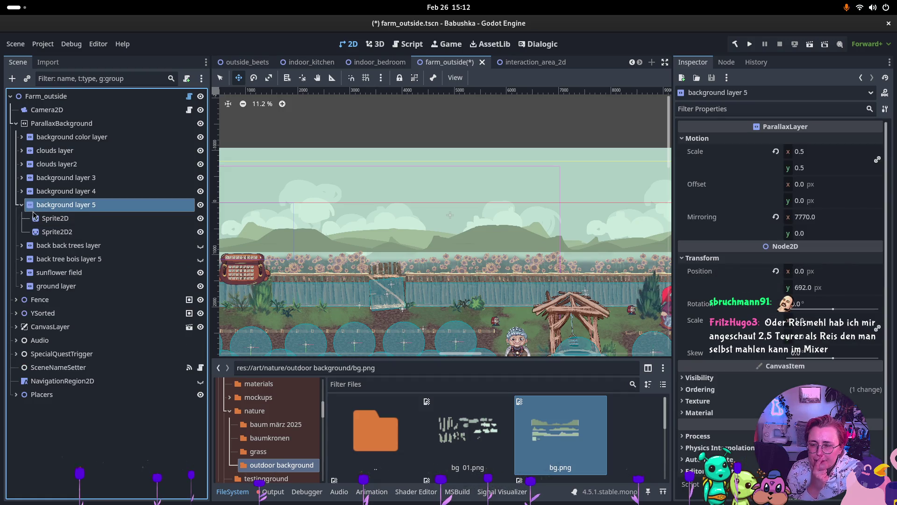
left_click(50, 219)
left_click(82, 232)
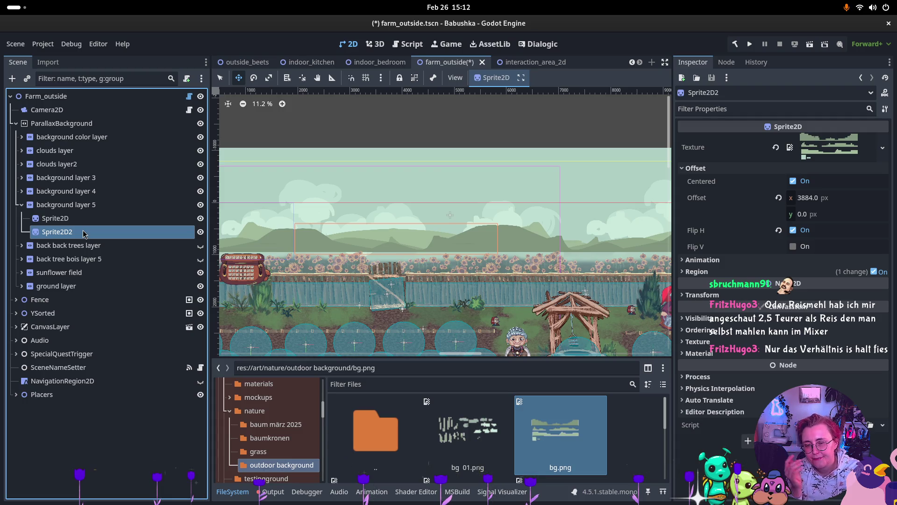
left_click(54, 223, "ctrl")
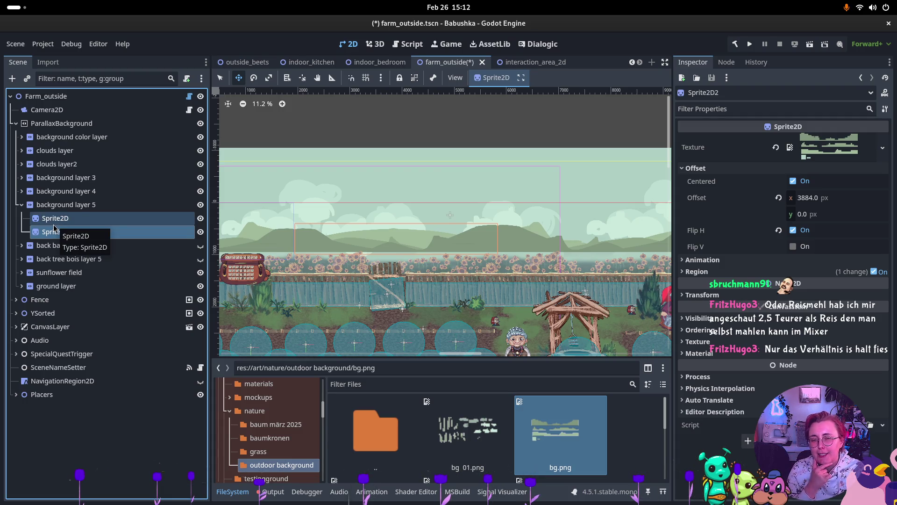
left_click(318, 189)
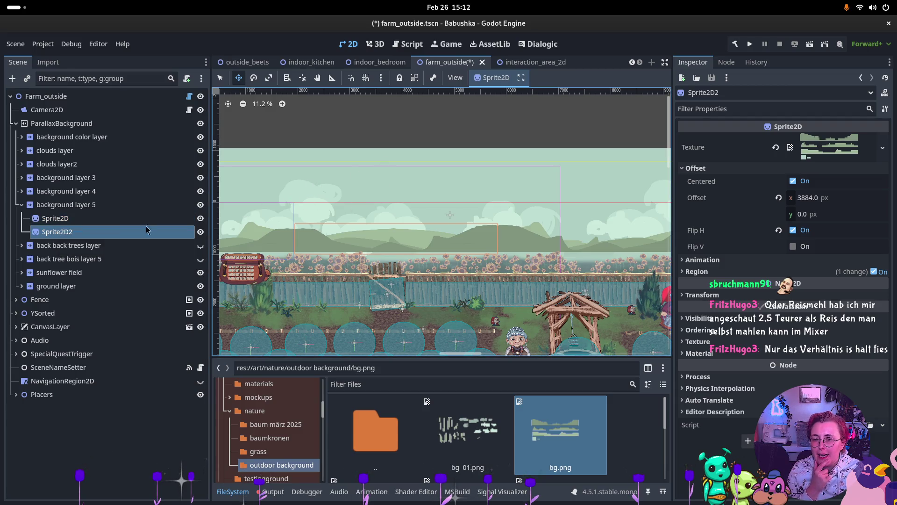
left_click(67, 205)
left_click(69, 220)
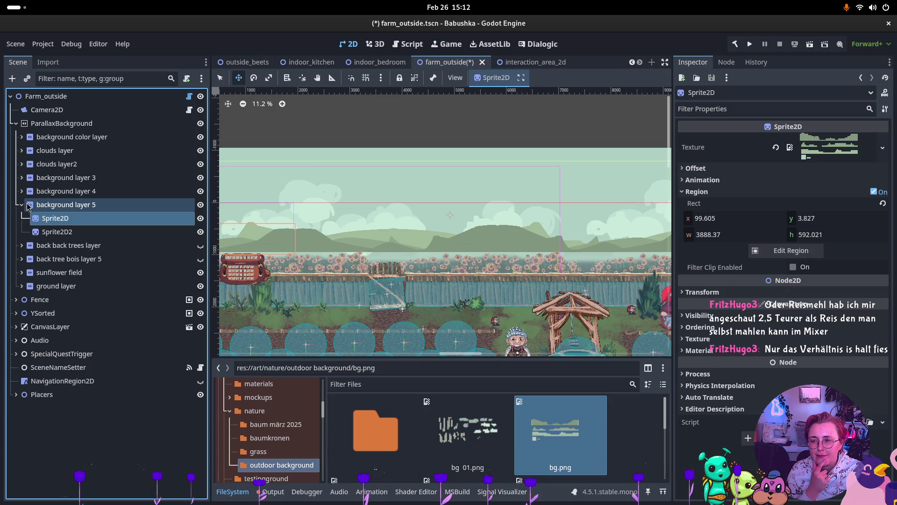
left_click(54, 206)
left_click(22, 206)
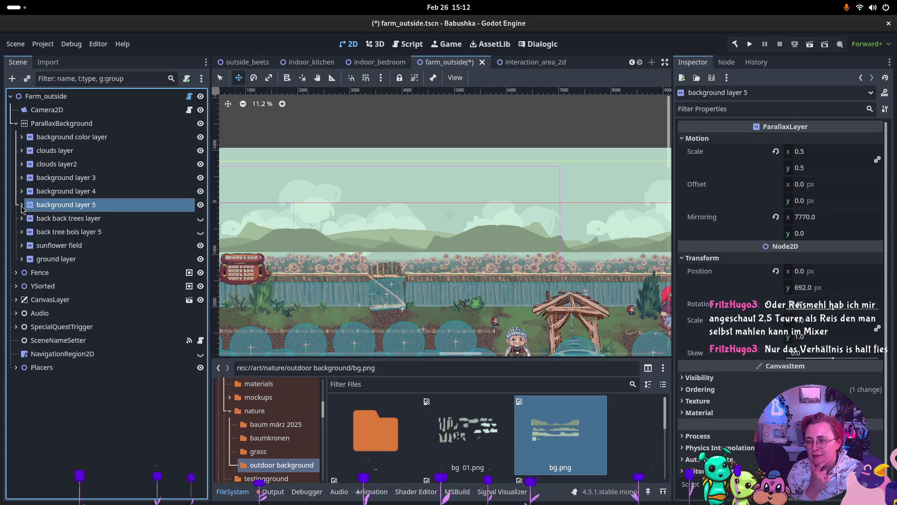
scroll(488, 238, "down", 3)
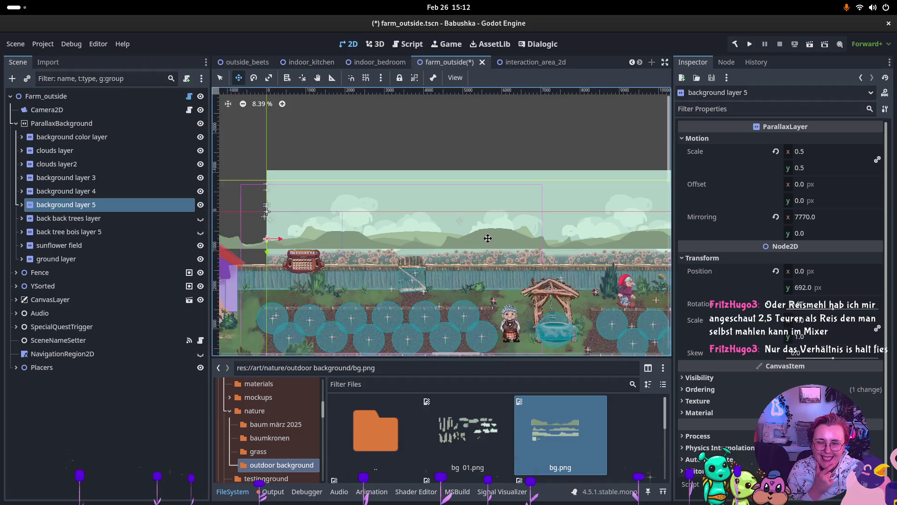
scroll(486, 239, "up", 4)
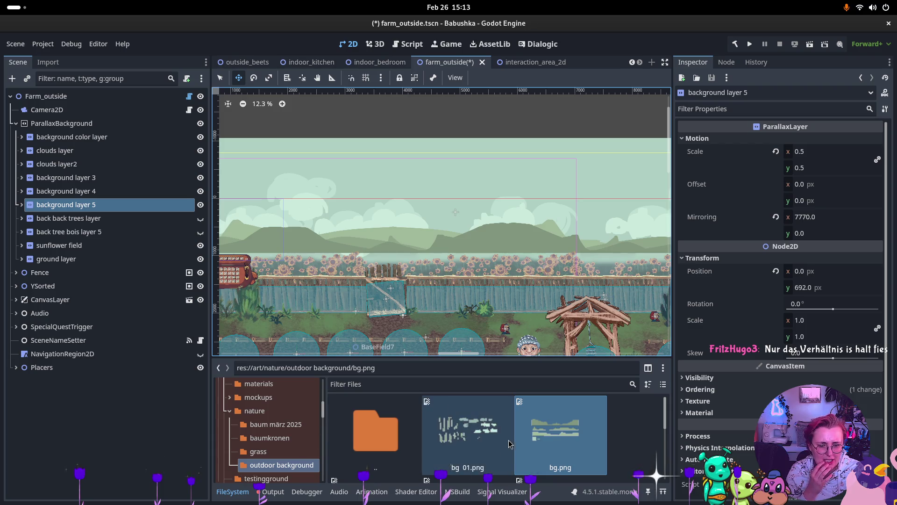
- Close the Outdoor_10 reference image and select Outdoor_10.png in FileSystem
scroll(561, 441, "down", 2)
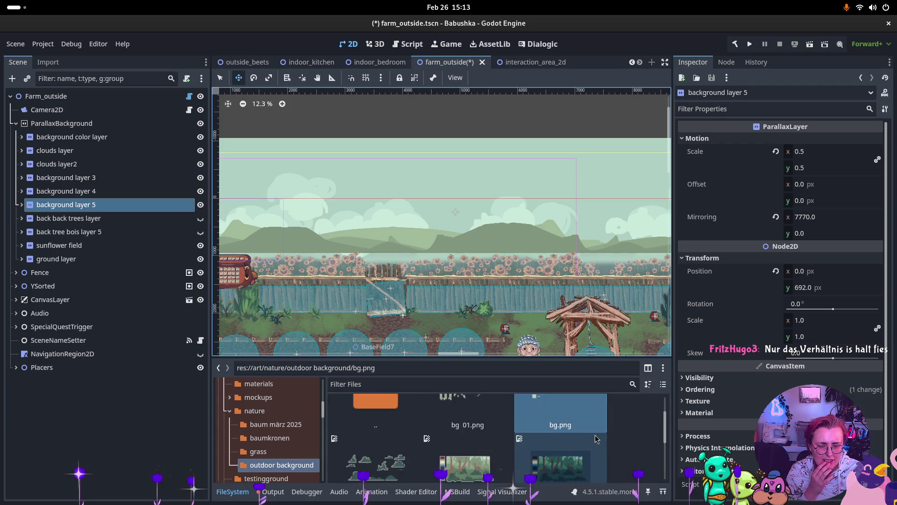
scroll(584, 437, "down", 4)
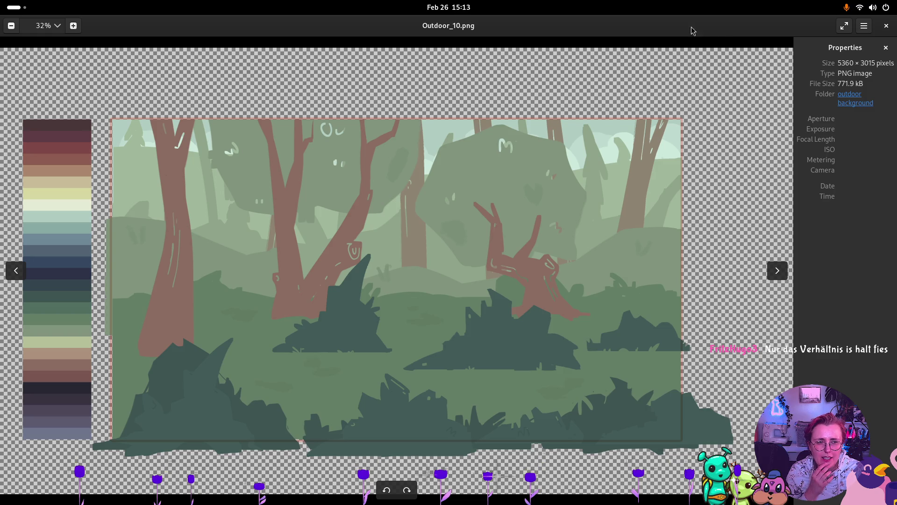
left_click(887, 25)
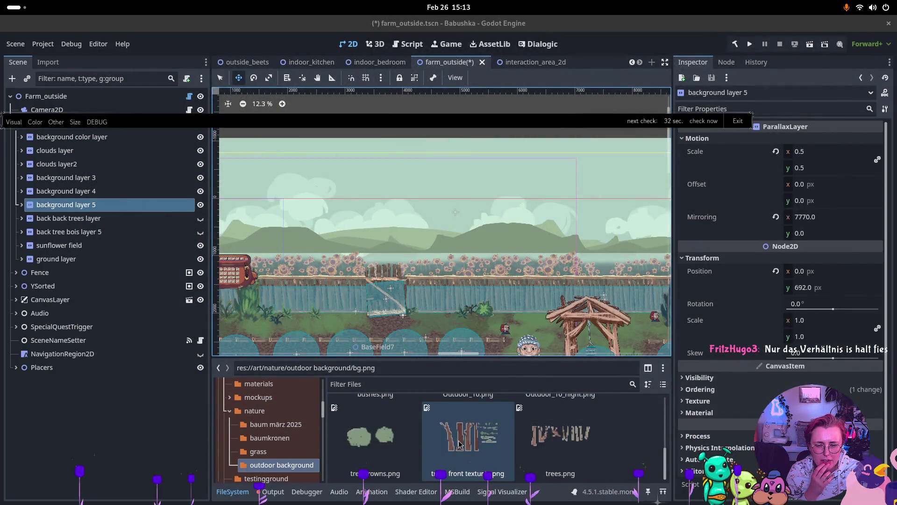
scroll(471, 457, "up", 1)
left_click(471, 457)
- Preview the bg 01.png and bg.png textures in the Inspector
scroll(486, 463, "up", 2)
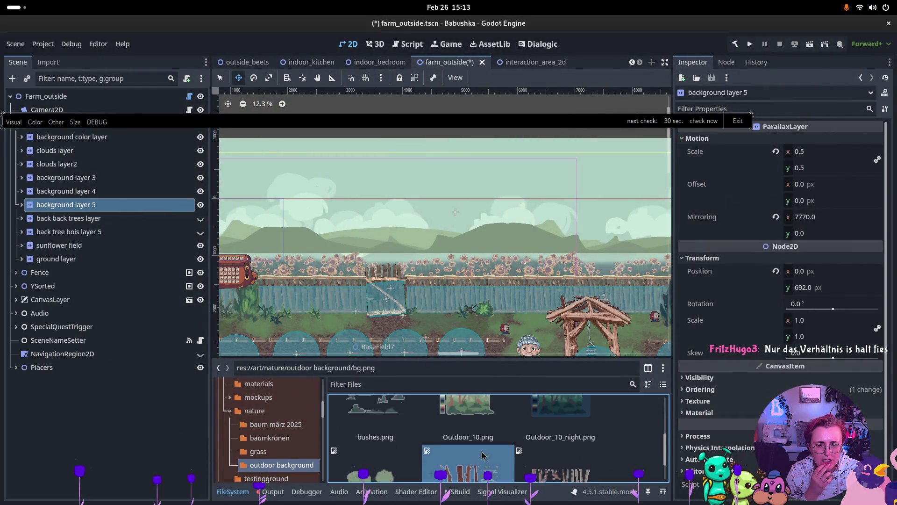
scroll(495, 450, "up", 3)
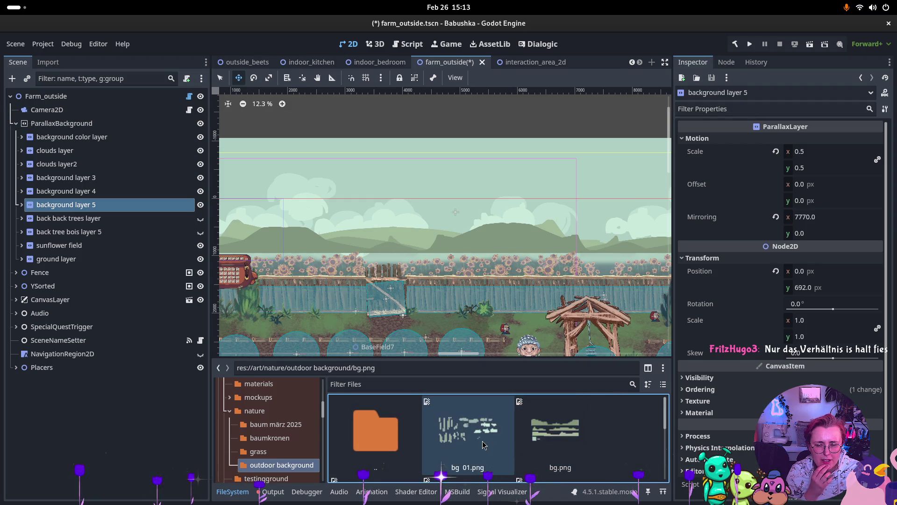
left_click(484, 444)
double_click(483, 443)
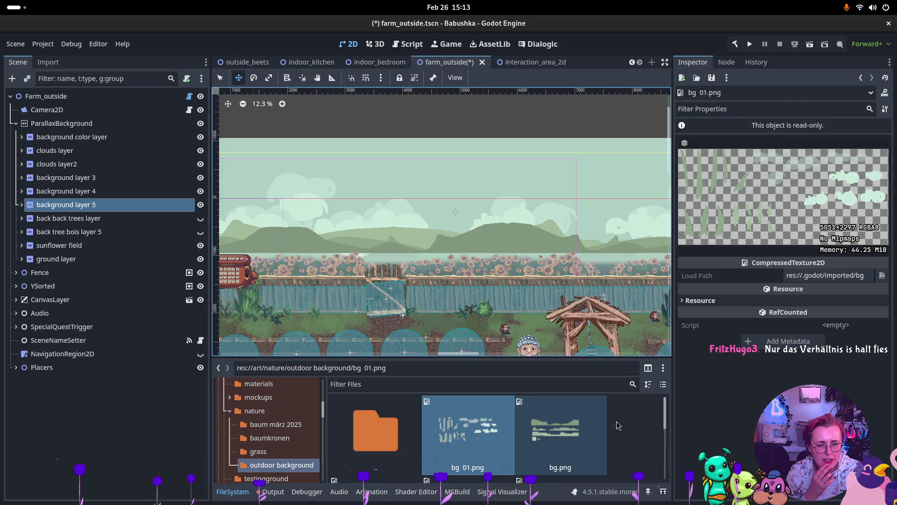
left_click(596, 435)
double_click(595, 435)
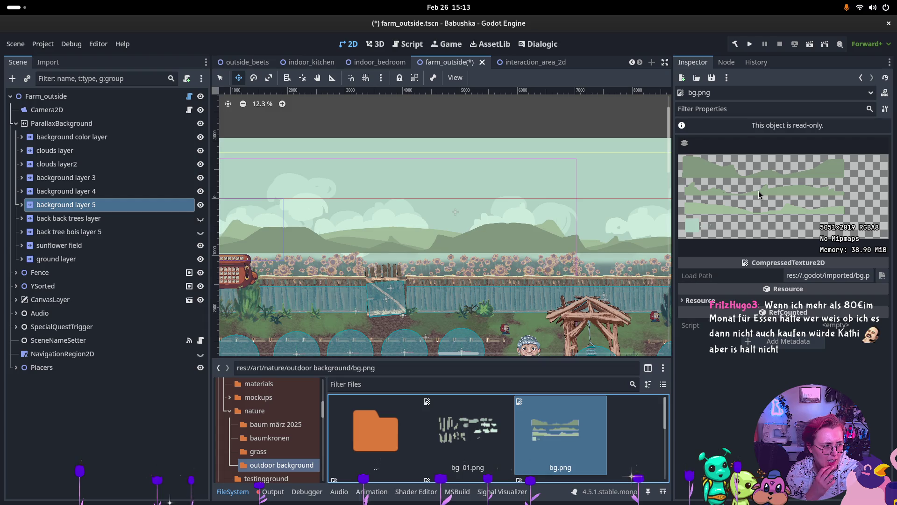
- Select bushes.png, then drag Outdoor_10.png onto the 2D viewport over the hills
scroll(585, 413, "down", 3)
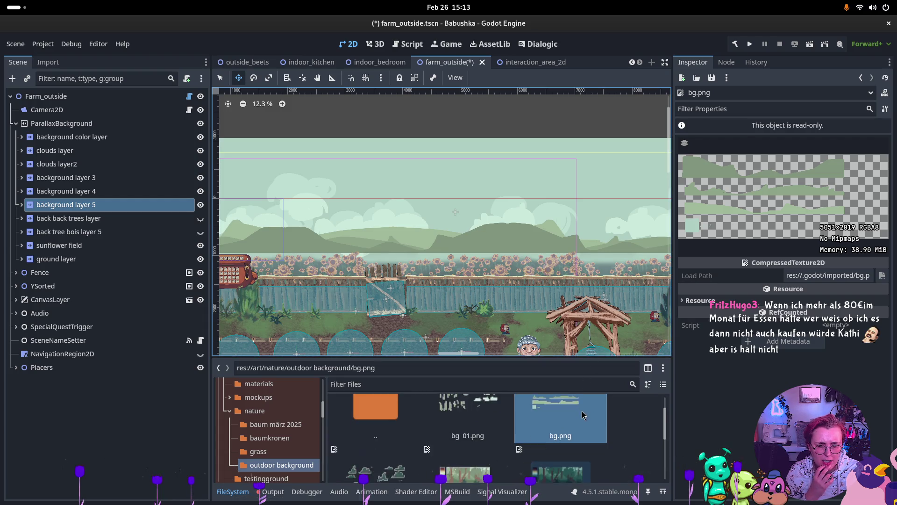
scroll(584, 409, "down", 2)
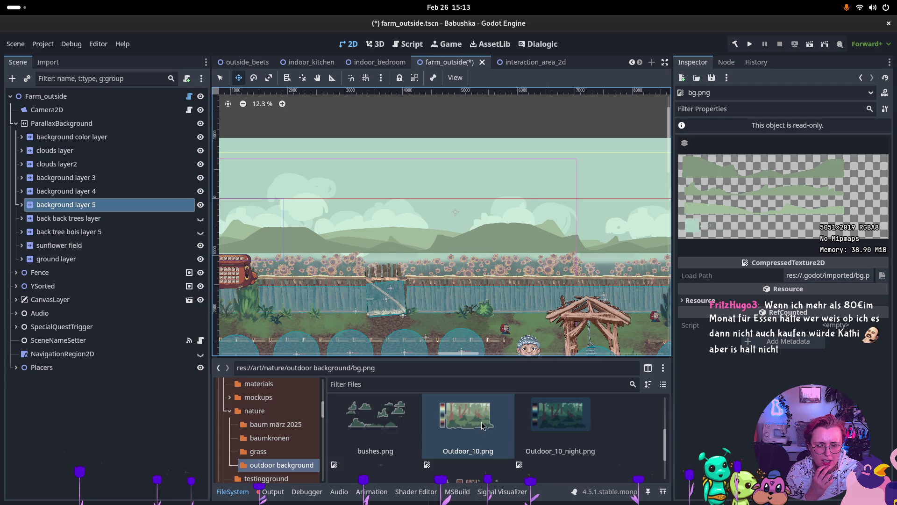
left_click(369, 430)
scroll(467, 428, "down", 2)
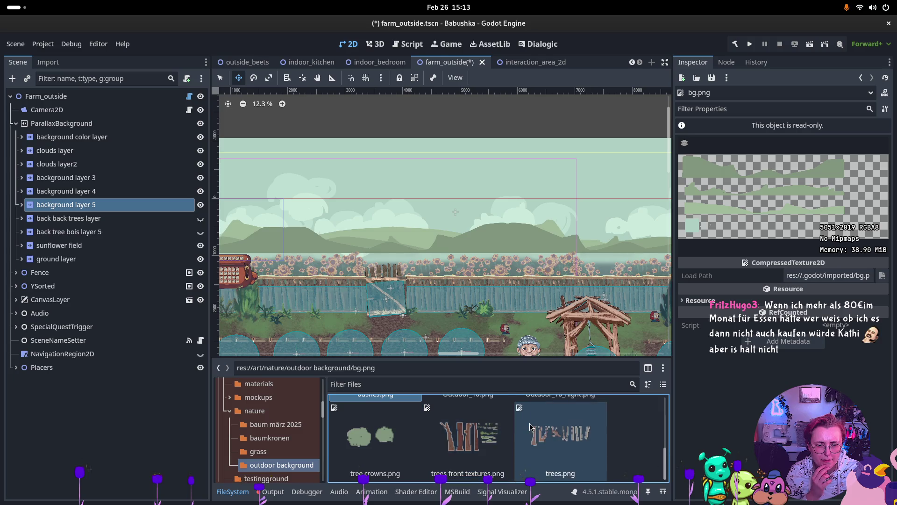
scroll(531, 427, "up", 2)
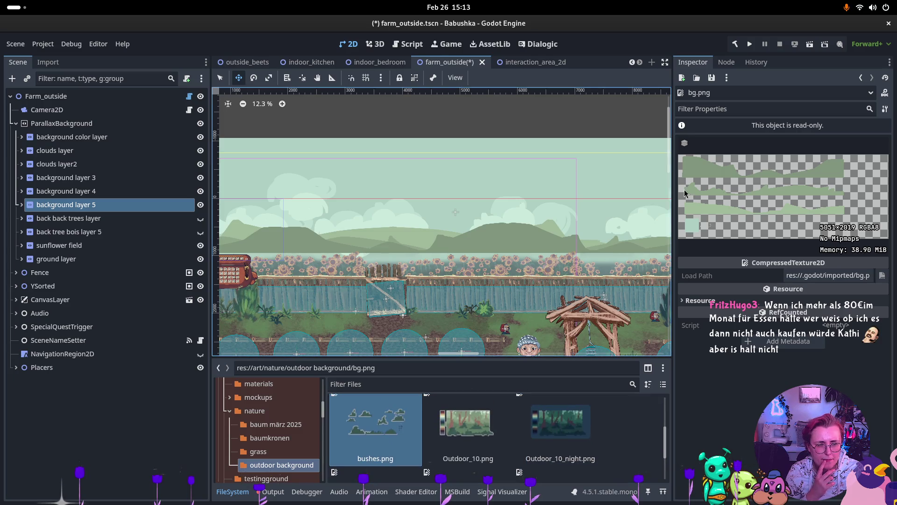
scroll(612, 418, "up", 3)
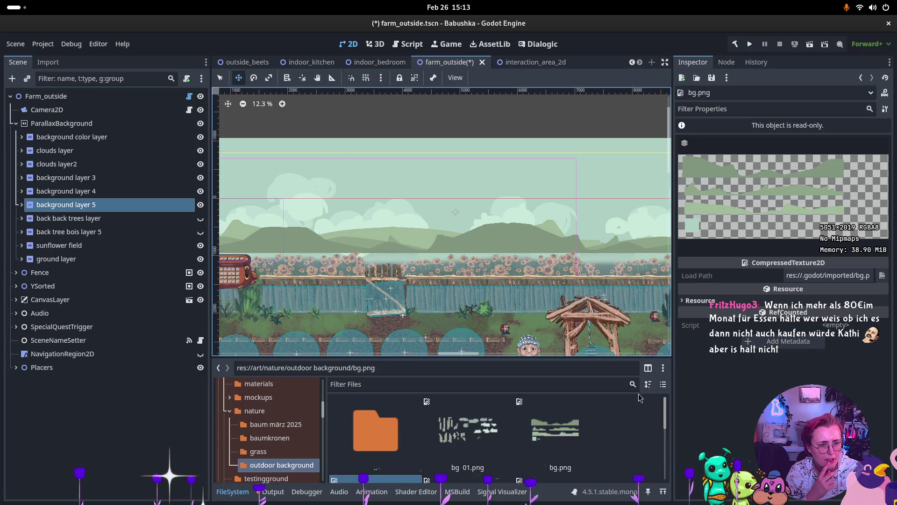
scroll(478, 433, "down", 4)
left_click_drag(478, 434, 118, 385)
- Drop Outdoor_10.png into the scene as an Outdoor10 sprite, check it, then delete the node
mouse_move(467, 425)
left_mouse_down()
mouse_move(372, 288)
mouse_move(441, 247)
mouse_move(446, 205)
mouse_move(406, 190)
mouse_move(397, 195)
left_mouse_up()
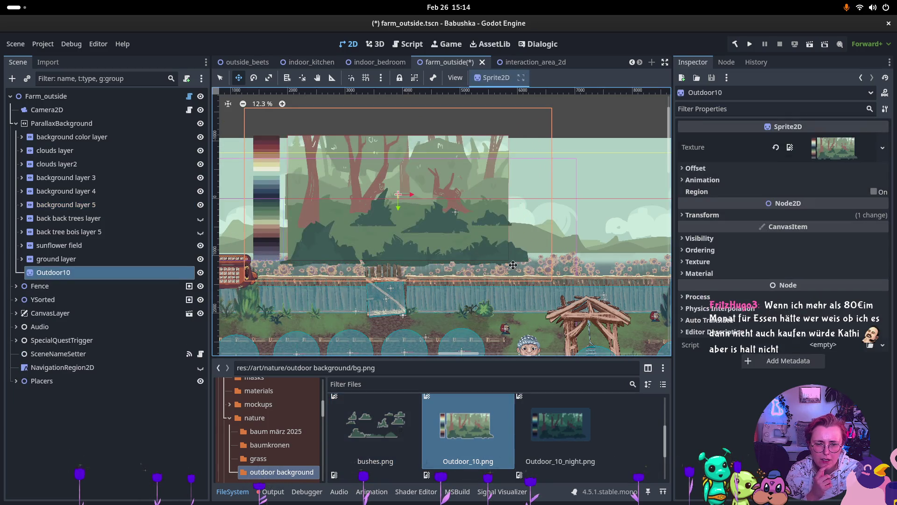
scroll(533, 252, "up", 5)
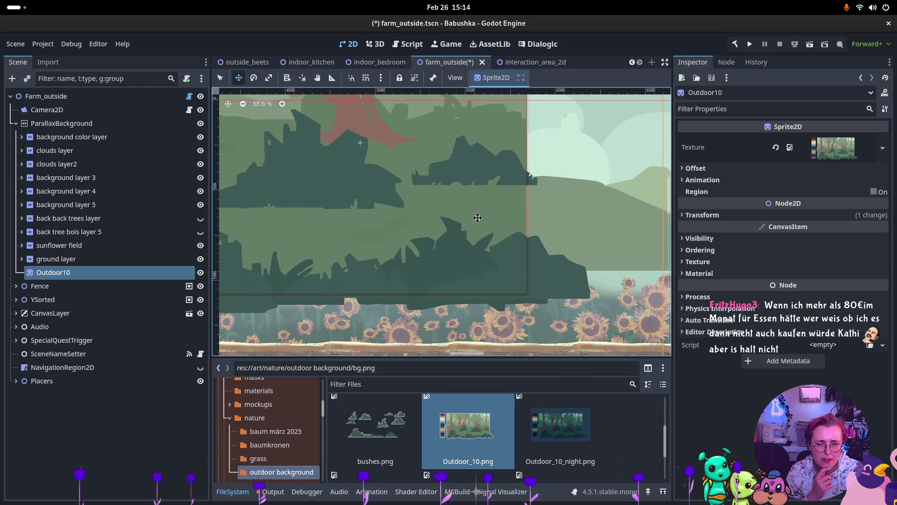
scroll(536, 220, "down", 5)
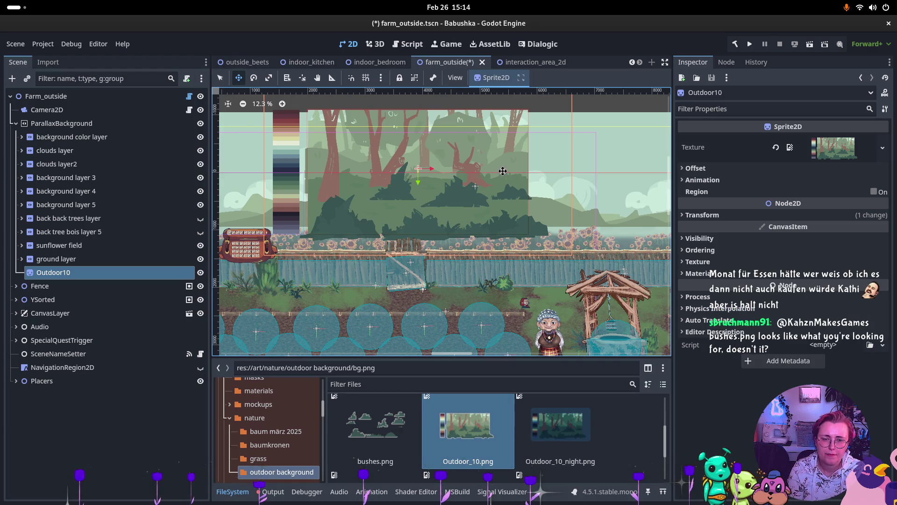
key("Delete")
left_click(465, 266)
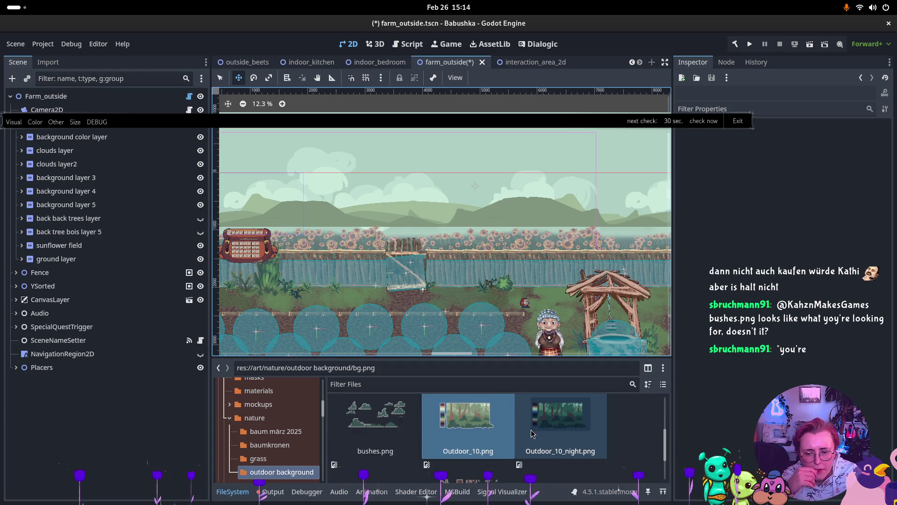
- Preview bushes.png and the 4479×2297 trees front textures.png in the Inspector
left_click(375, 428)
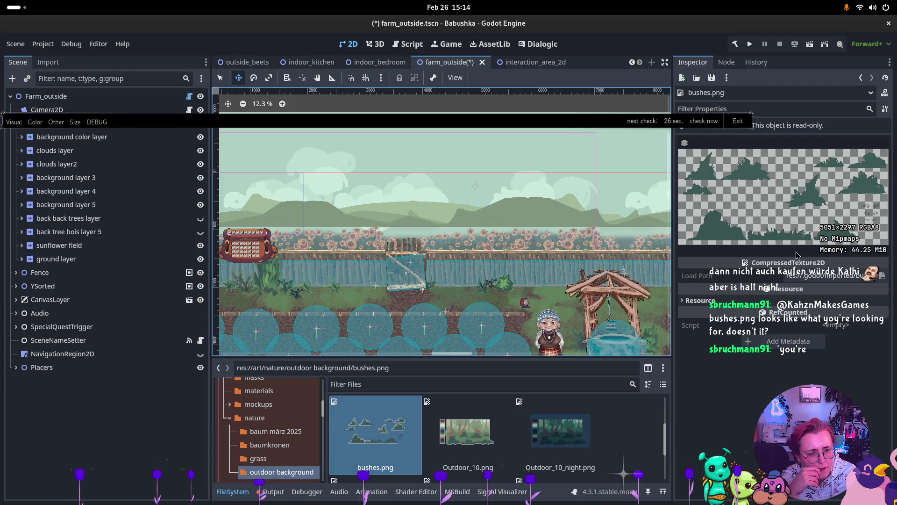
scroll(467, 443, "up", 2)
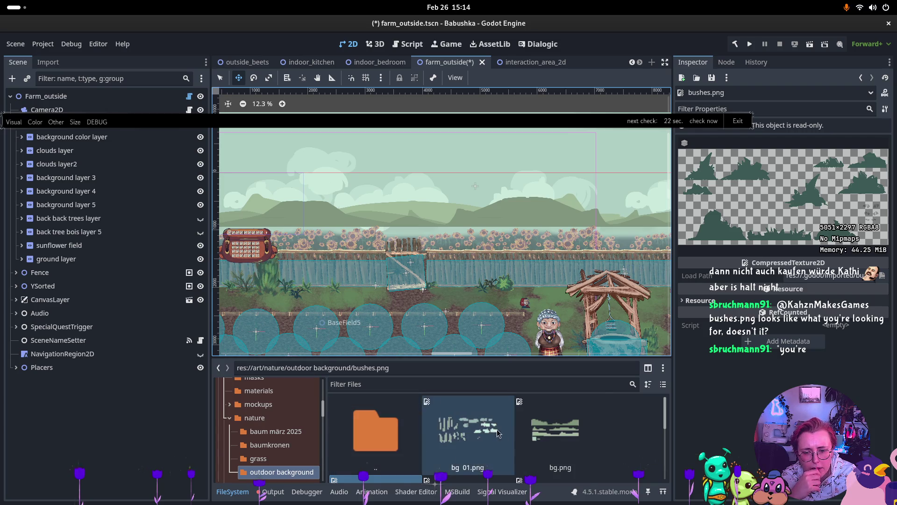
scroll(467, 435, "down", 3)
scroll(561, 439, "down", 2)
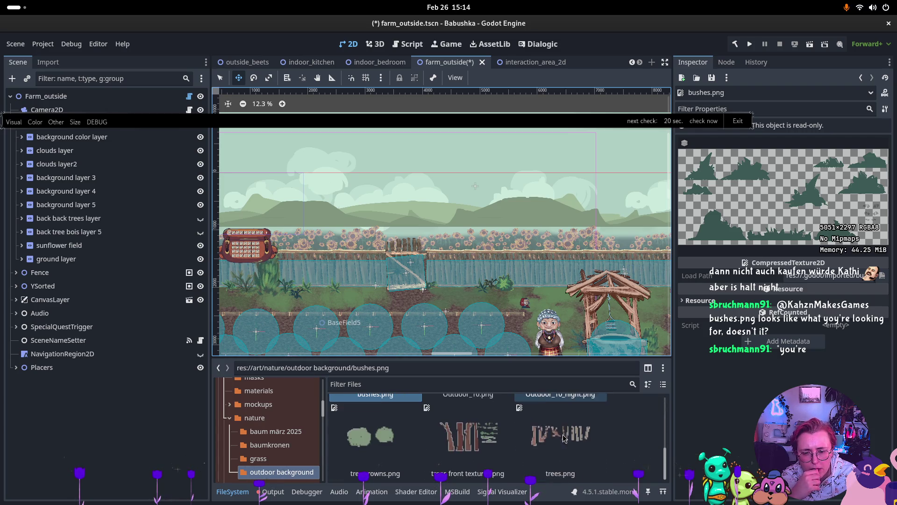
left_click(442, 457)
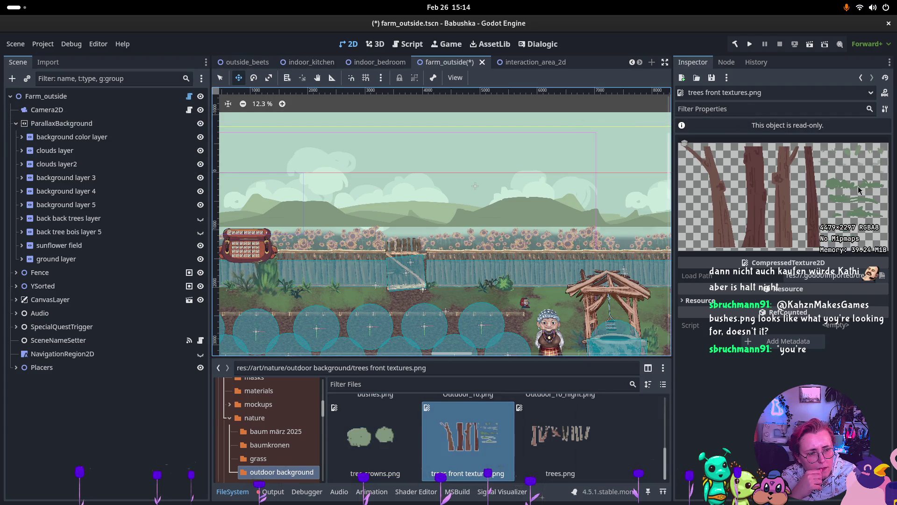
scroll(591, 448, "up", 10)
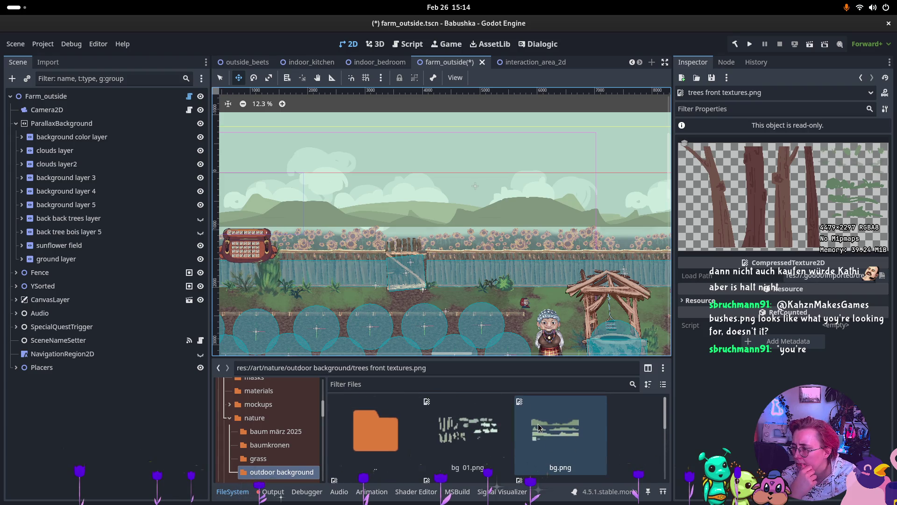
mouse_move(539, 427)
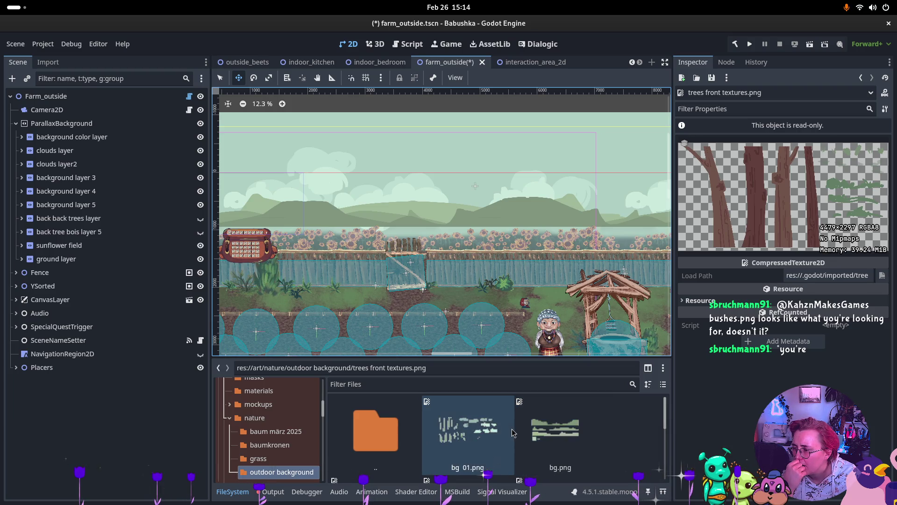
mouse_move(512, 433)
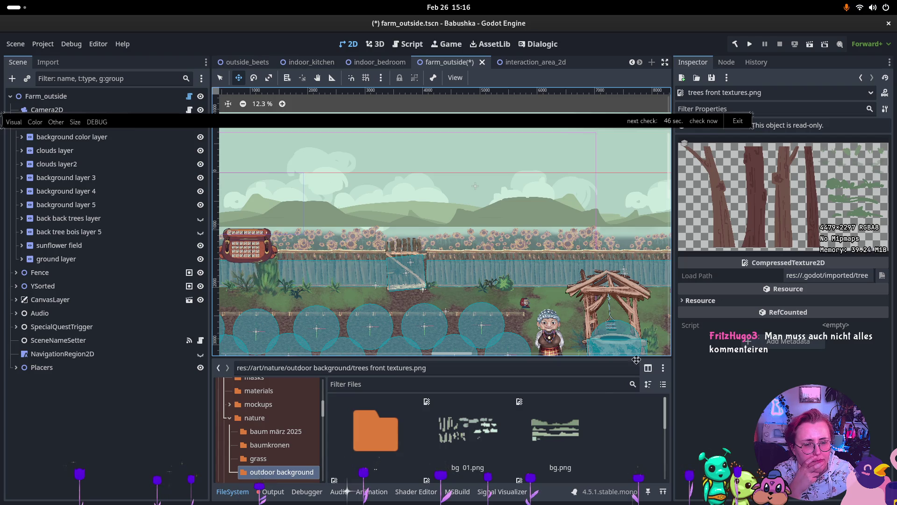
double_click(399, 406)
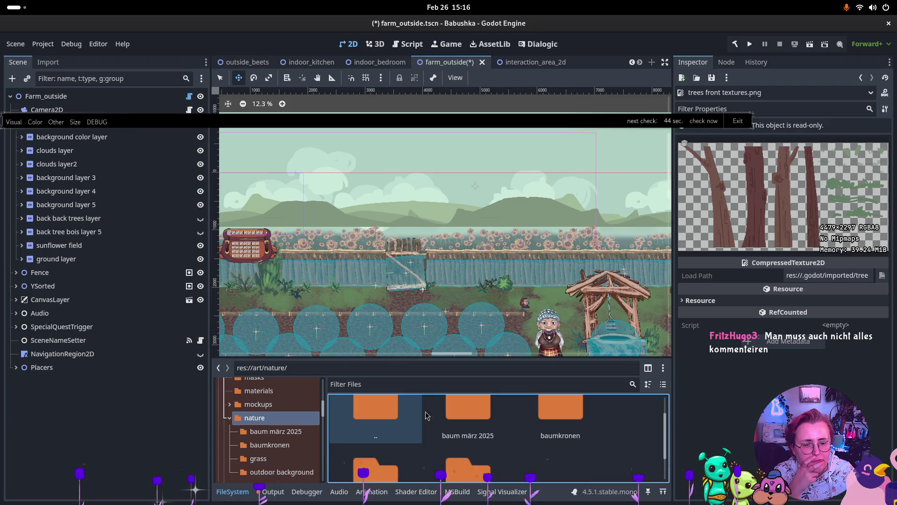
double_click(366, 413)
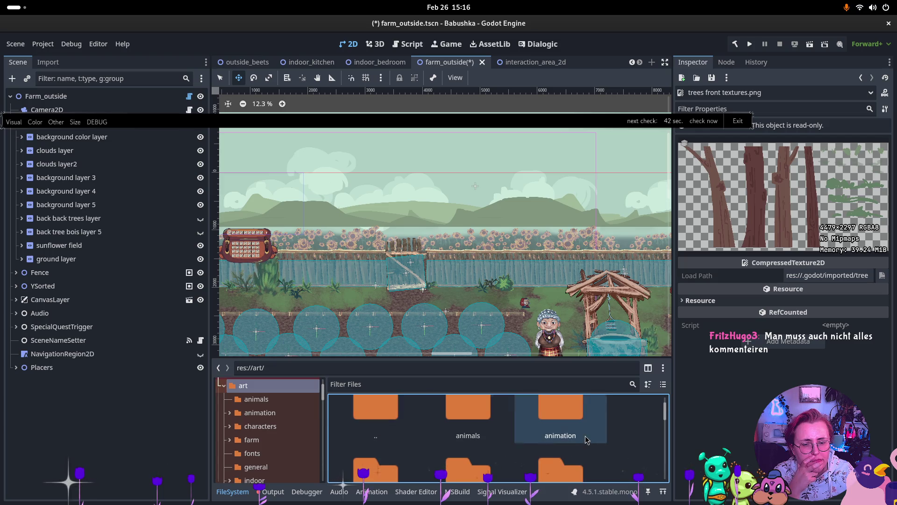
scroll(561, 430, "up", 2)
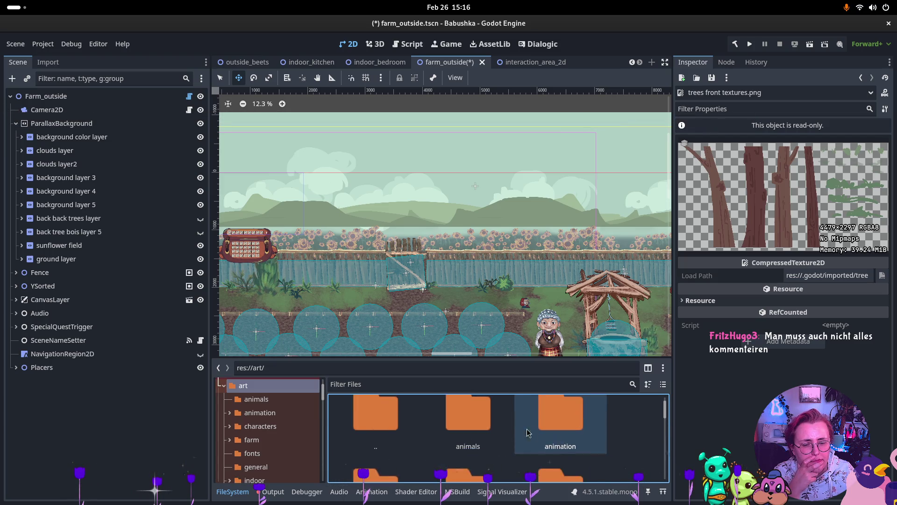
scroll(531, 427, "down", 3)
scroll(532, 426, "down", 4)
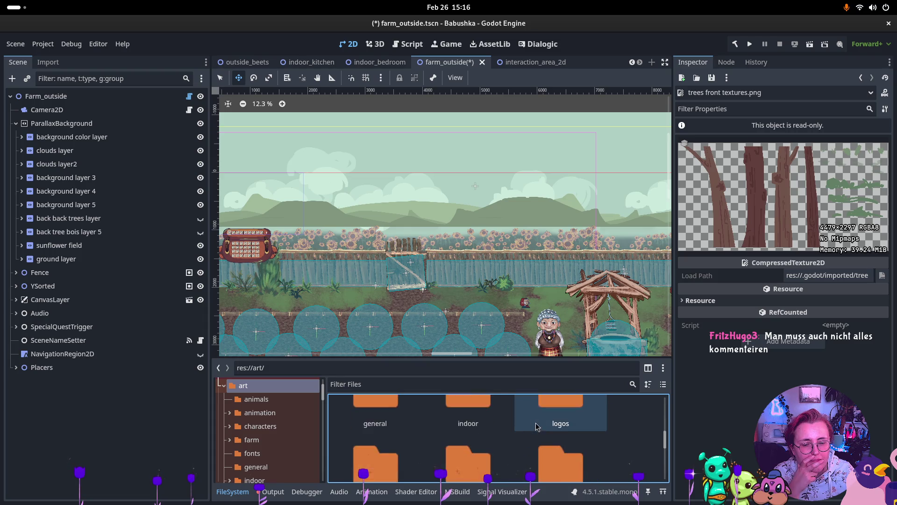
double_click(362, 476)
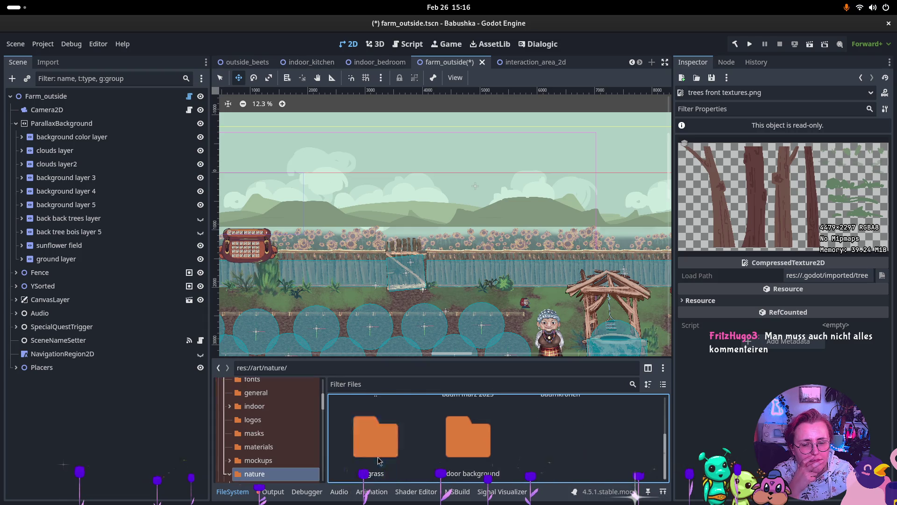
scroll(467, 441, "down", 1)
scroll(529, 425, "up", 1)
scroll(561, 427, "down", 1)
left_click(460, 438)
double_click(461, 438)
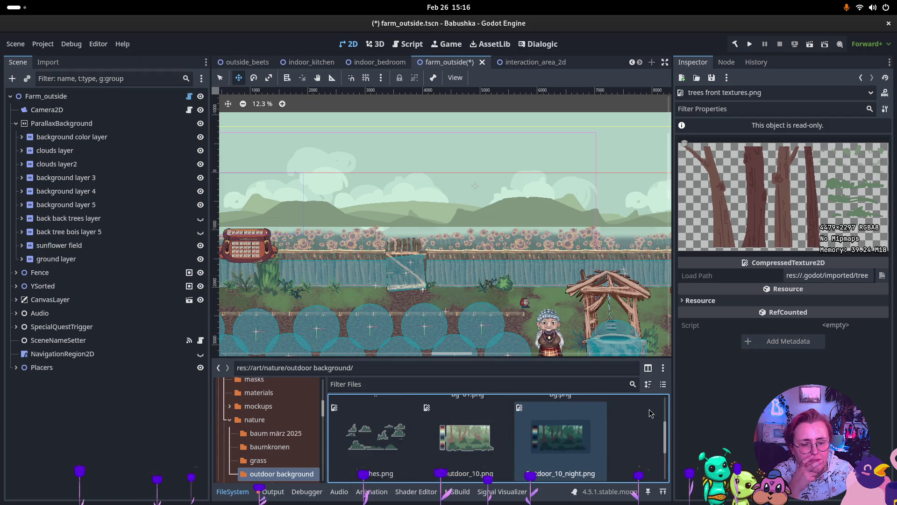
scroll(615, 420, "down", 2)
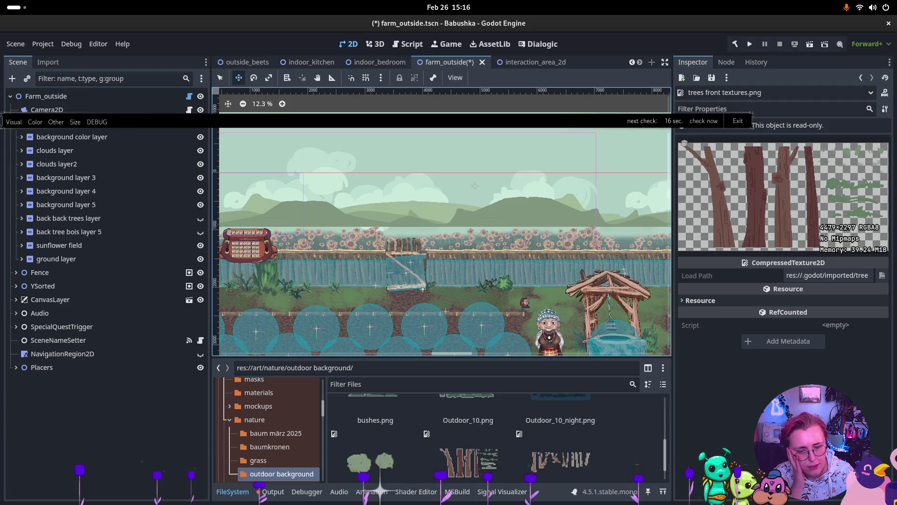
scroll(578, 410, "up", 2)
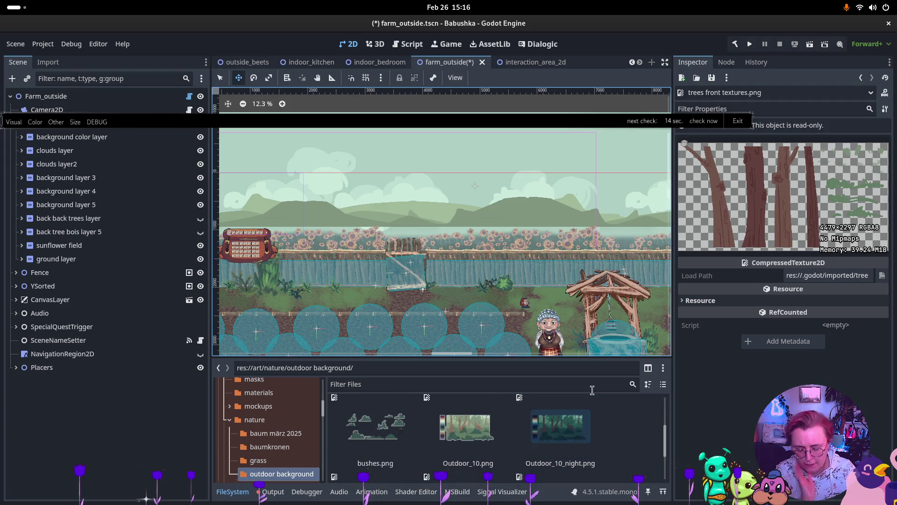
- Switch between open windows back to Godot and select the background layer 5 node
key("super")
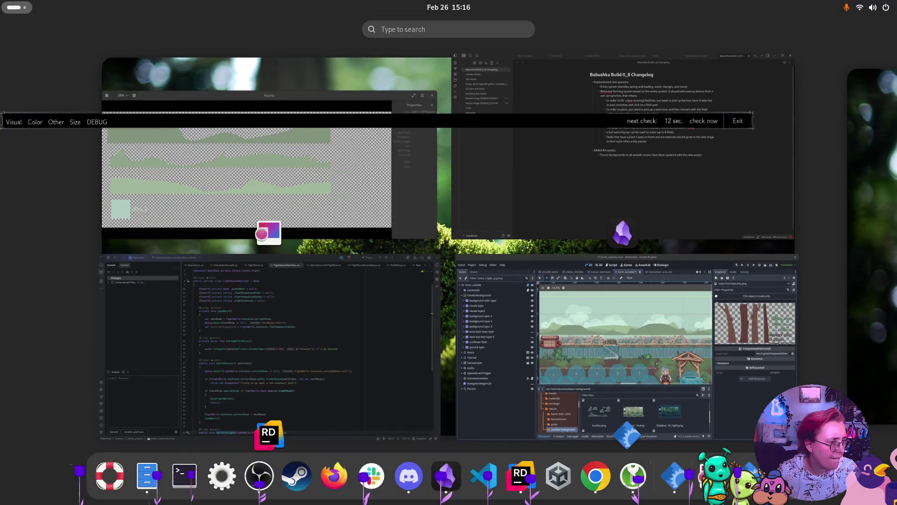
key("super")
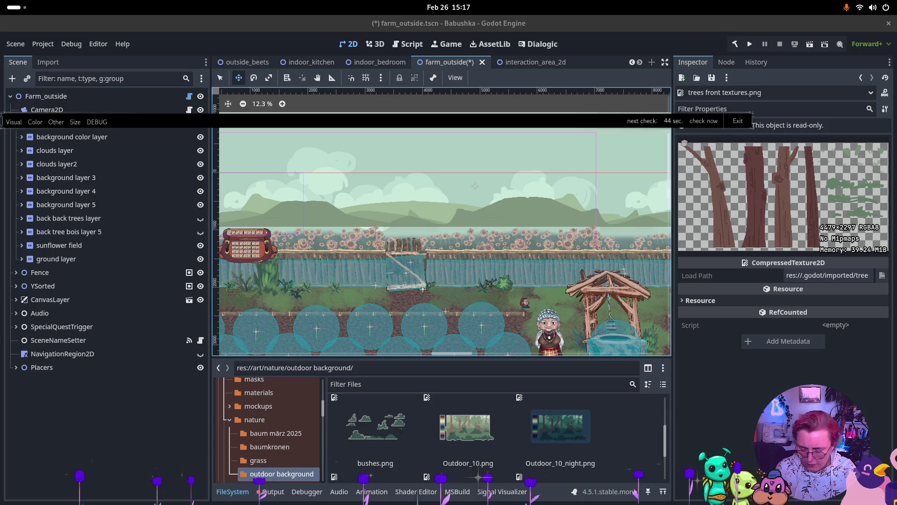
key("super")
key("super")
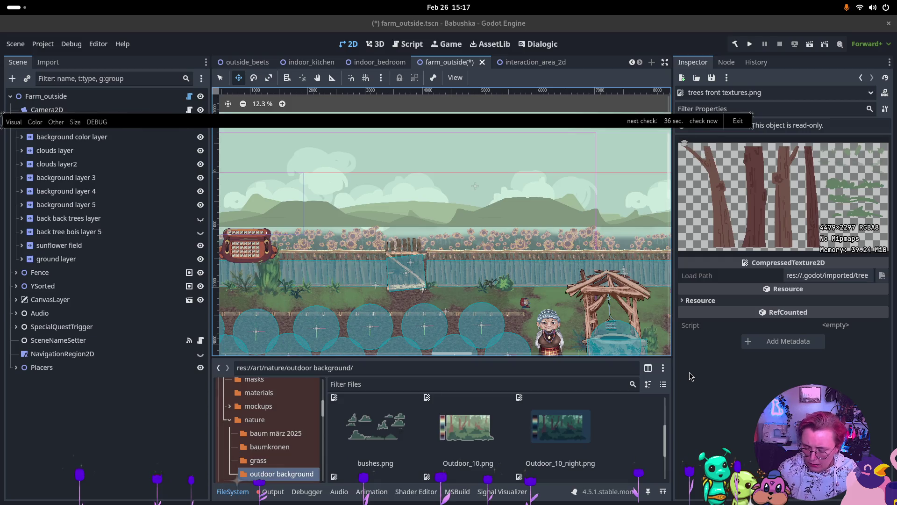
key("super")
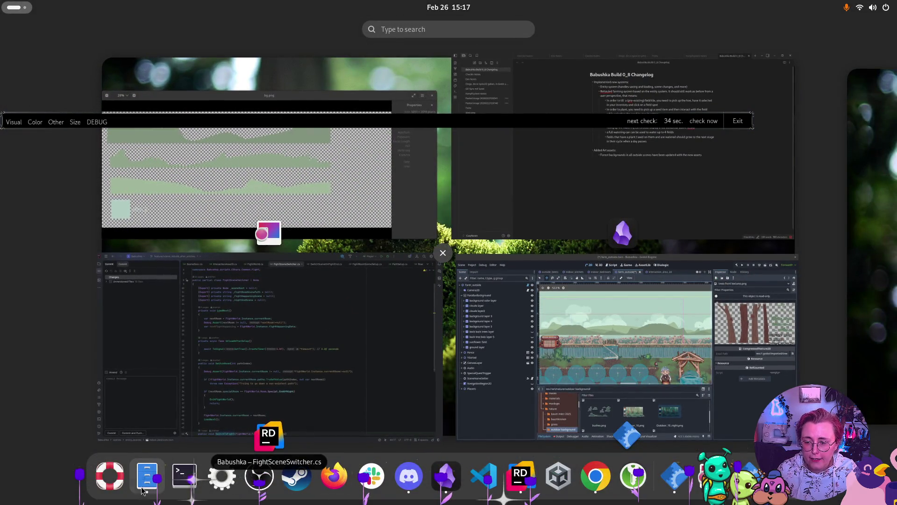
left_click(491, 327)
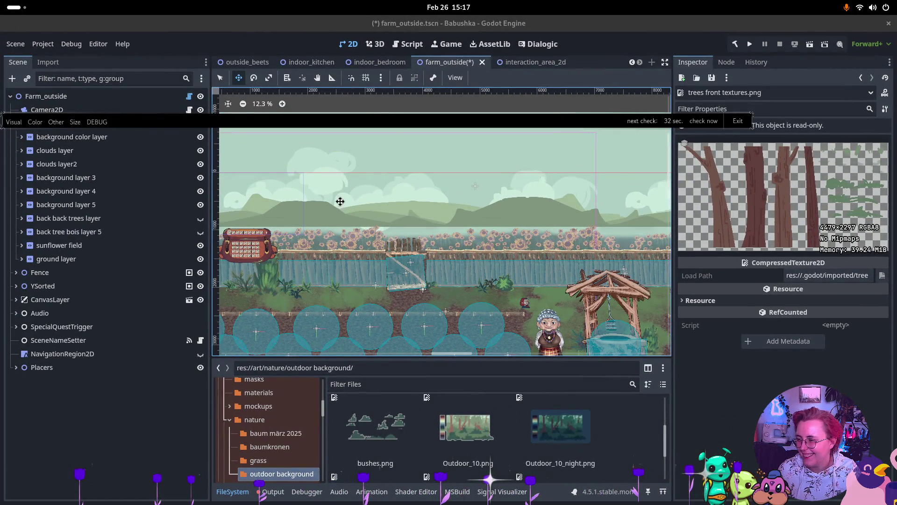
left_click(332, 197)
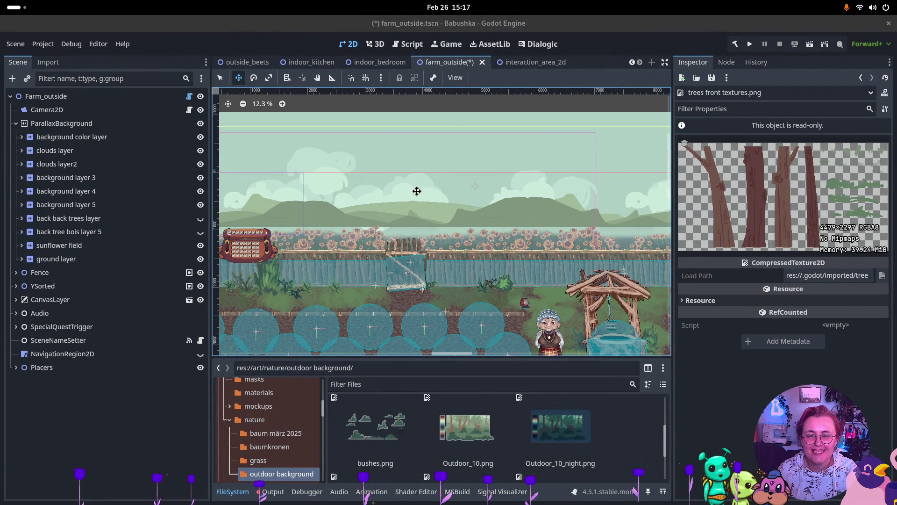
- Search the Activities overview for krita to launch it
key("super")
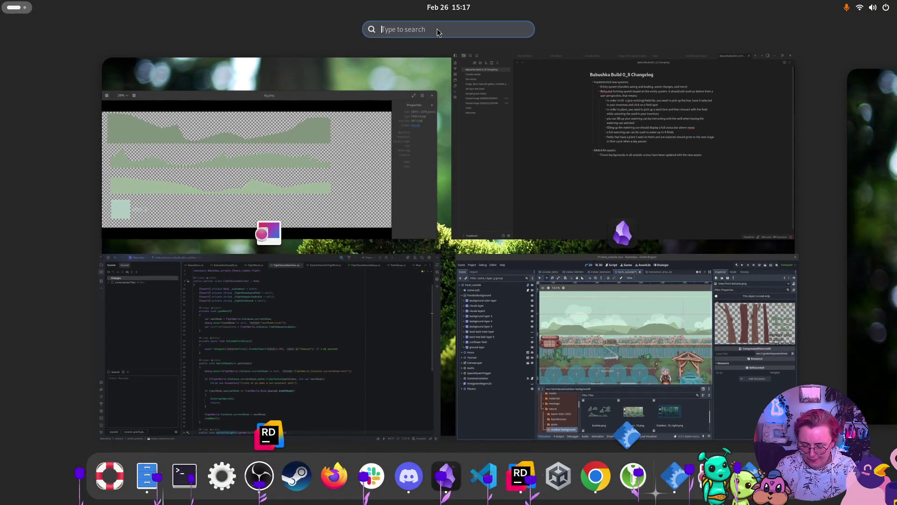
type("krita")
key("Escape")
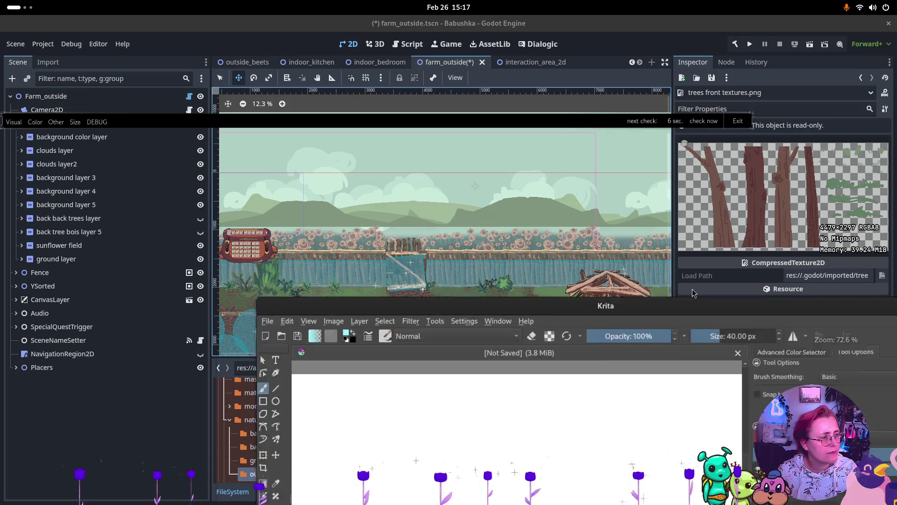
key("super")
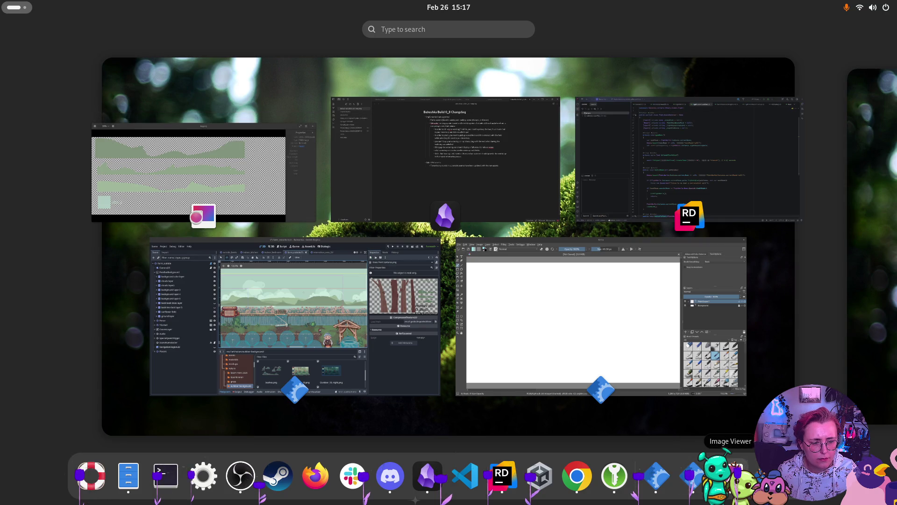
- Bring Image Viewer forward and step through the folder to the Outdoor_10 forest image
left_click(727, 476)
key("super")
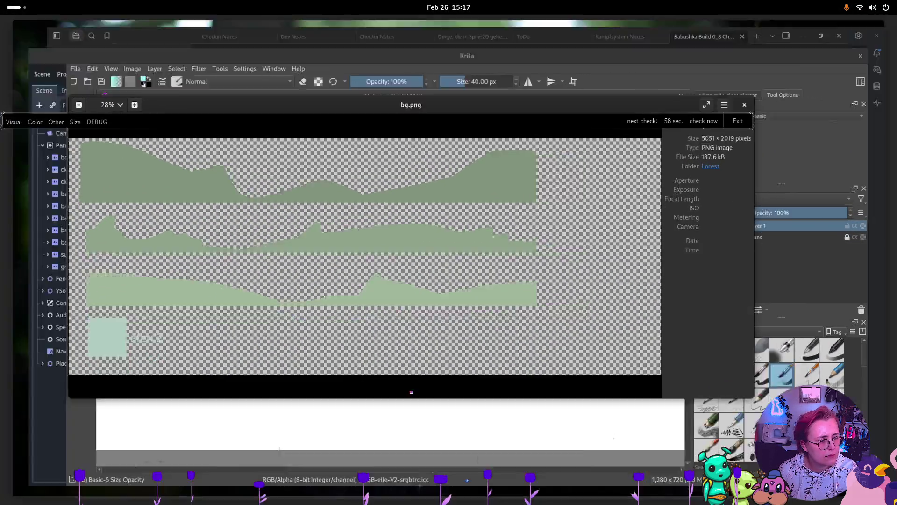
left_click(216, 189)
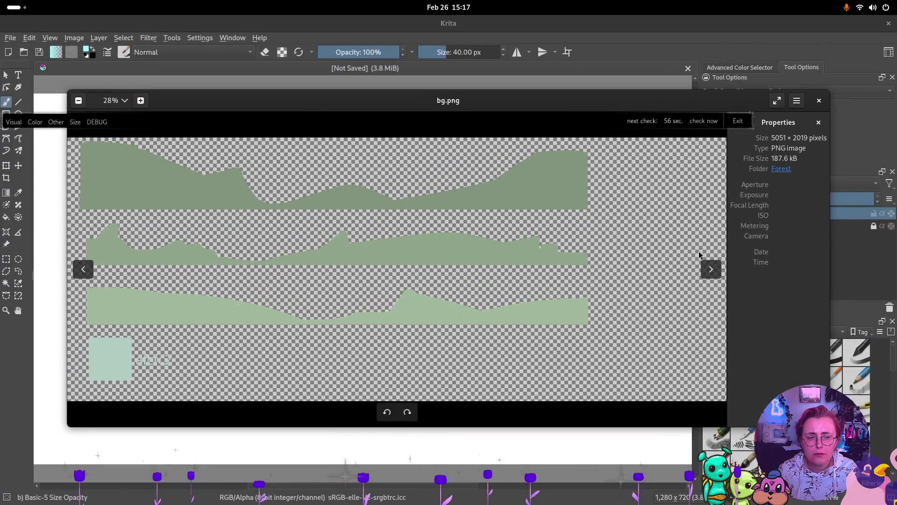
left_click(719, 275)
left_click(718, 276)
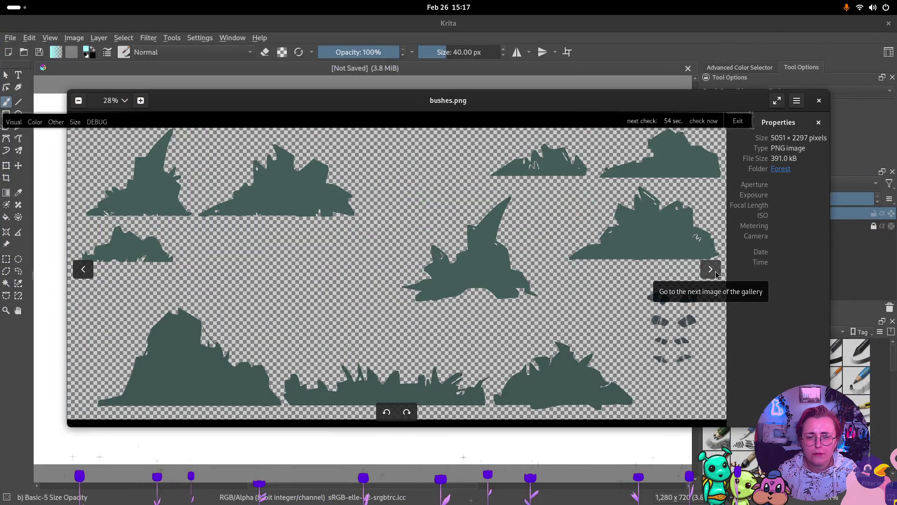
left_click(717, 275)
- Screenshot the lower half of the forest image to the clipboard
key("Print")
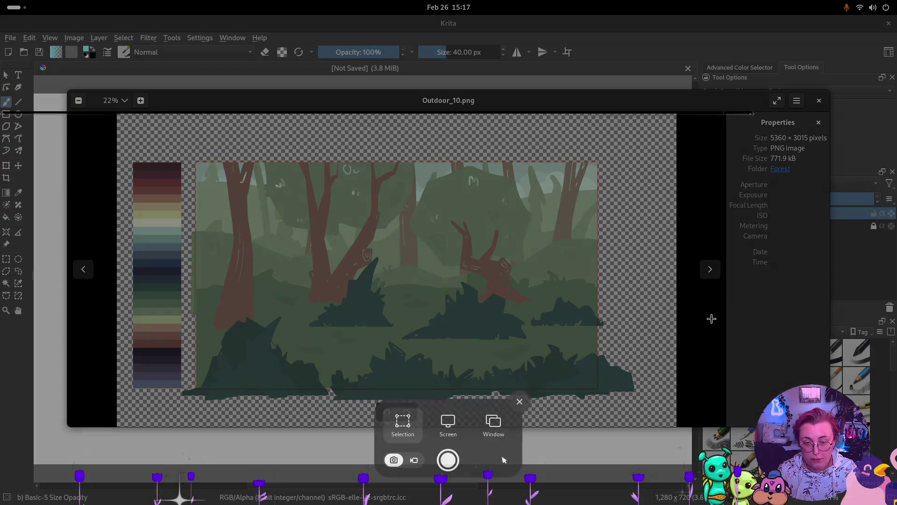
mouse_move(192, 253)
left_mouse_down()
mouse_move(426, 367)
mouse_move(590, 386)
left_mouse_up()
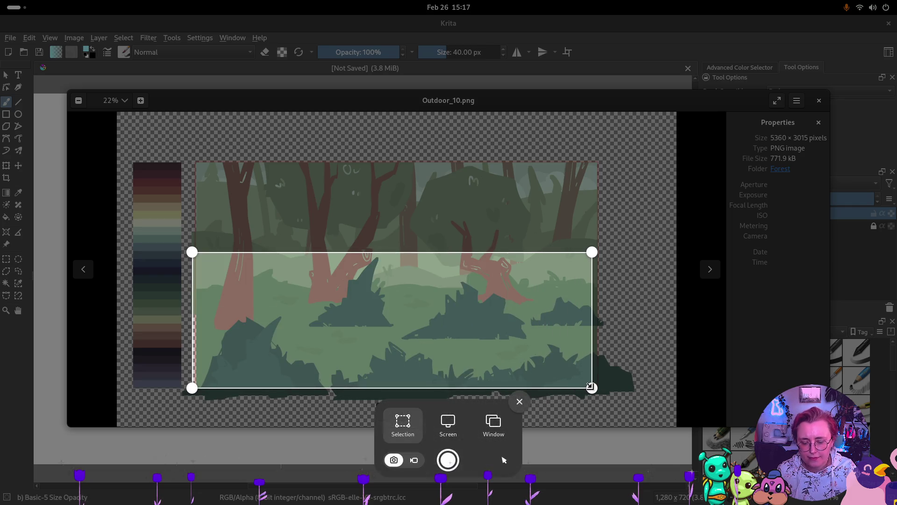
key("Return")
left_click(637, 82)
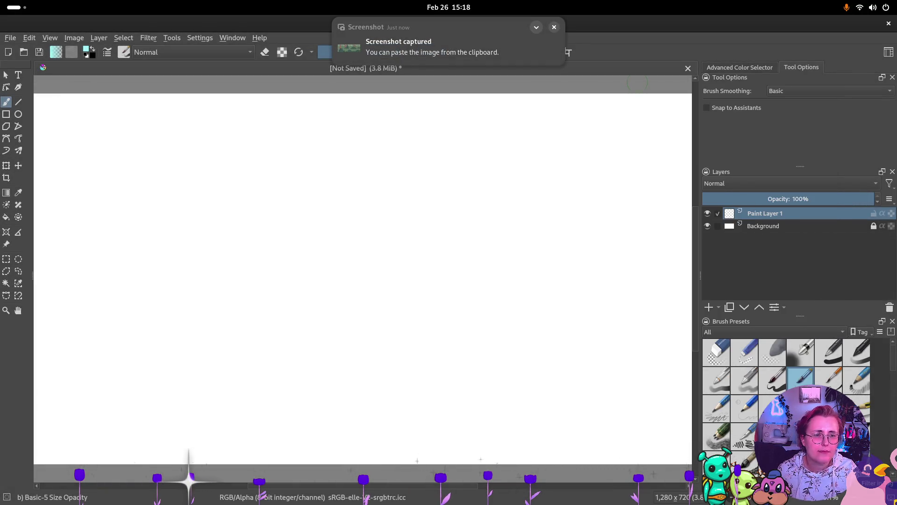
- Paste the forest screenshot into Krita as a new layer, confirming the colour profile
key("ctrl+v")
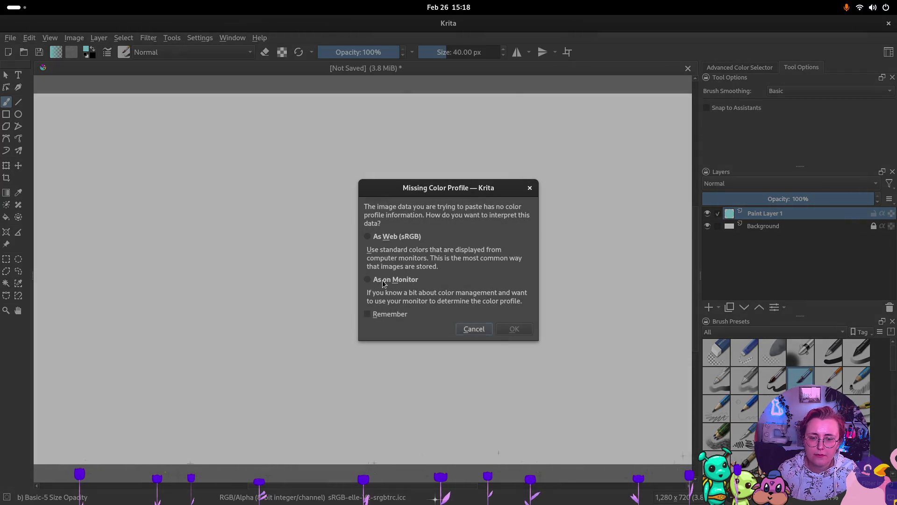
left_click(386, 281)
left_click(526, 329)
- Crop the canvas to the bounds of the pasted forest image
key("minus")
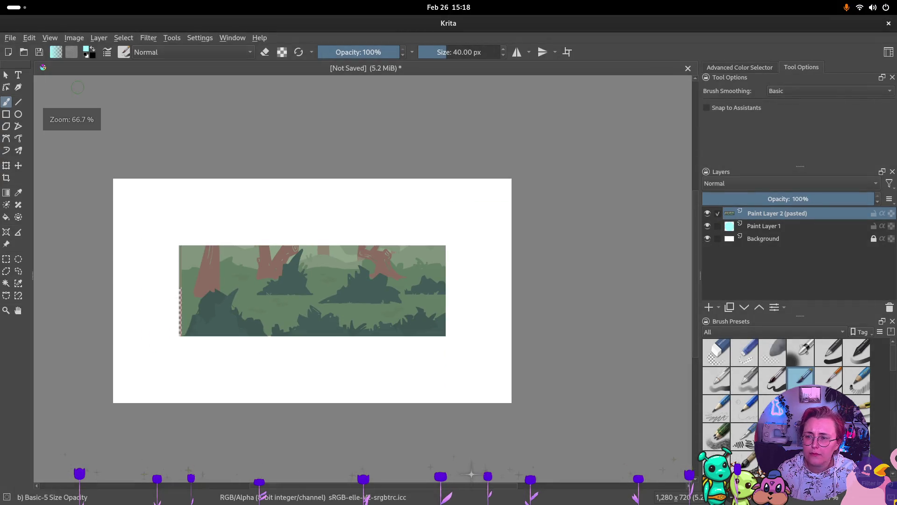
key("c")
left_click(256, 274)
mouse_move(113, 179)
left_mouse_down()
mouse_move(187, 240)
mouse_move(179, 244)
left_mouse_up()
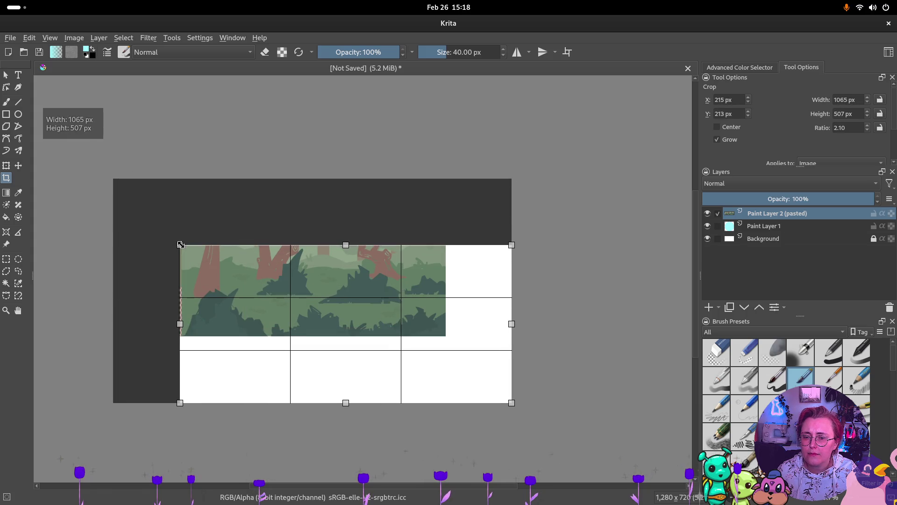
mouse_move(490, 385)
left_mouse_down()
mouse_move(421, 335)
mouse_move(444, 336)
left_mouse_up()
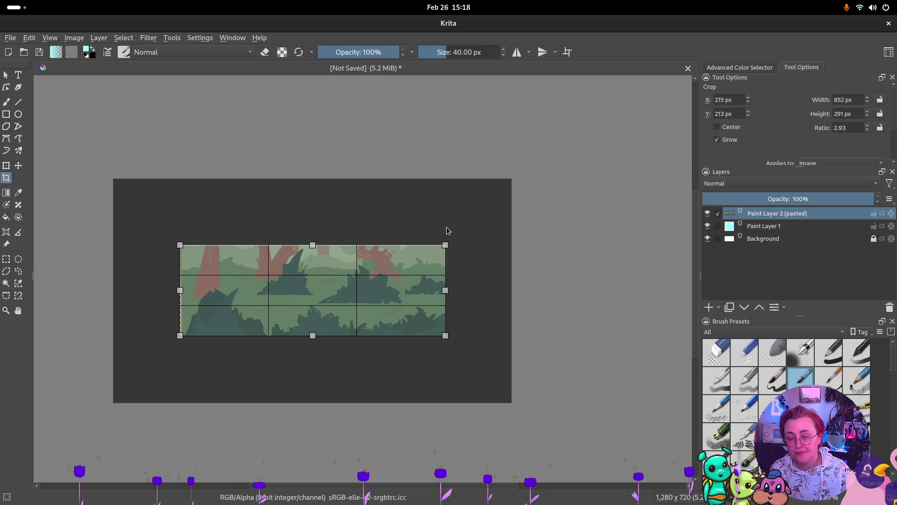
key("Return")
- Trim the thin top-left strip with a tighter crop, leaving an 839×280 canvas
key("1")
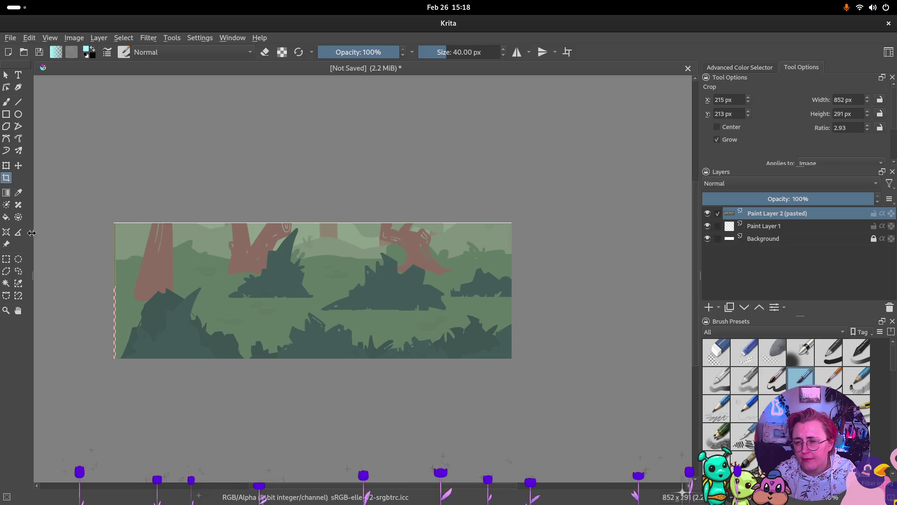
mouse_move(116, 227)
left_mouse_down()
mouse_move(377, 346)
mouse_move(512, 359)
left_mouse_up()
left_click_drag(113, 223, 120, 228)
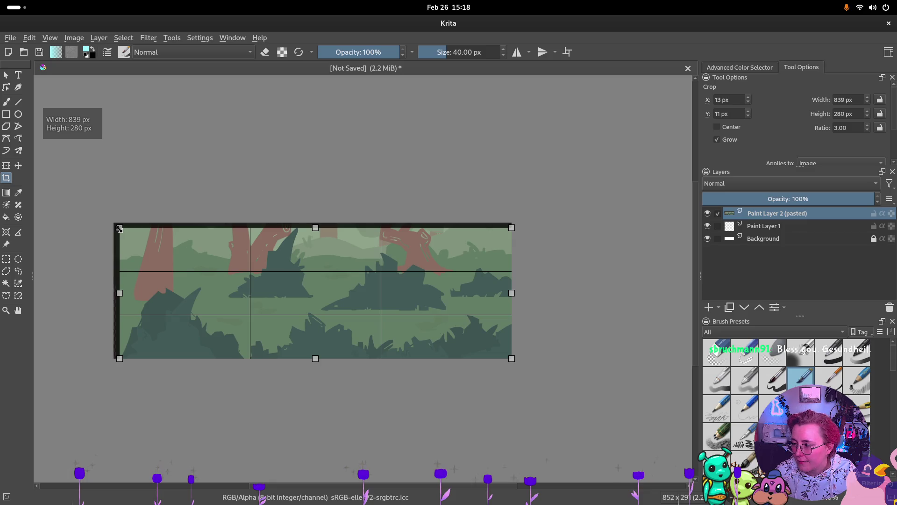
key("Return")
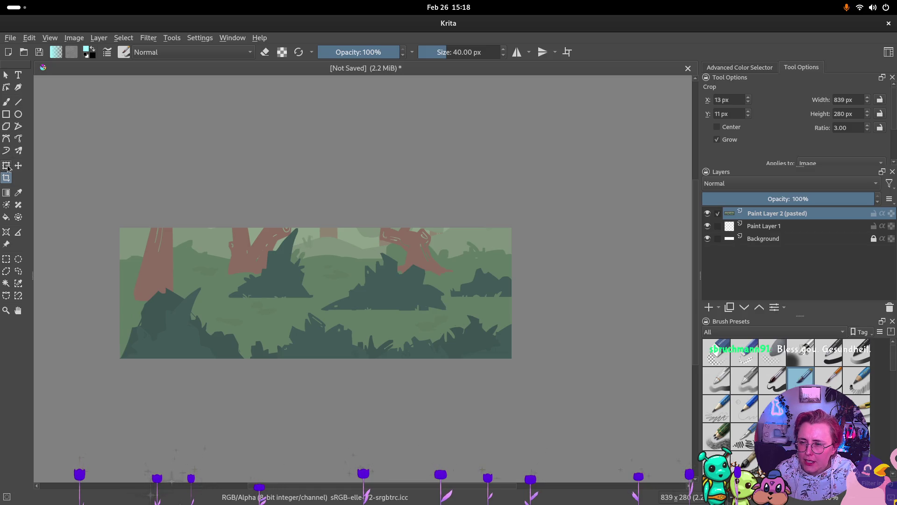
left_click(19, 102)
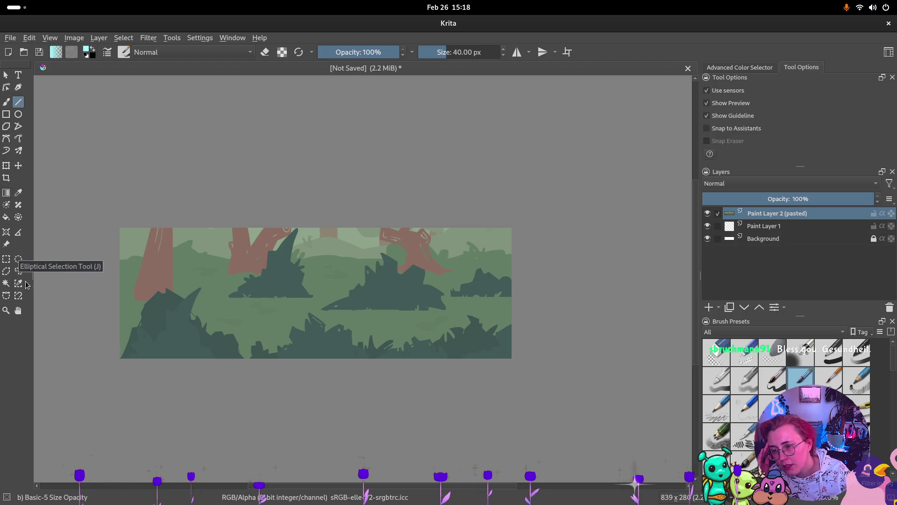
- Draw a yellow 7.34 px rectangle outline across the forest image with the Rectangle tool
left_click(6, 114)
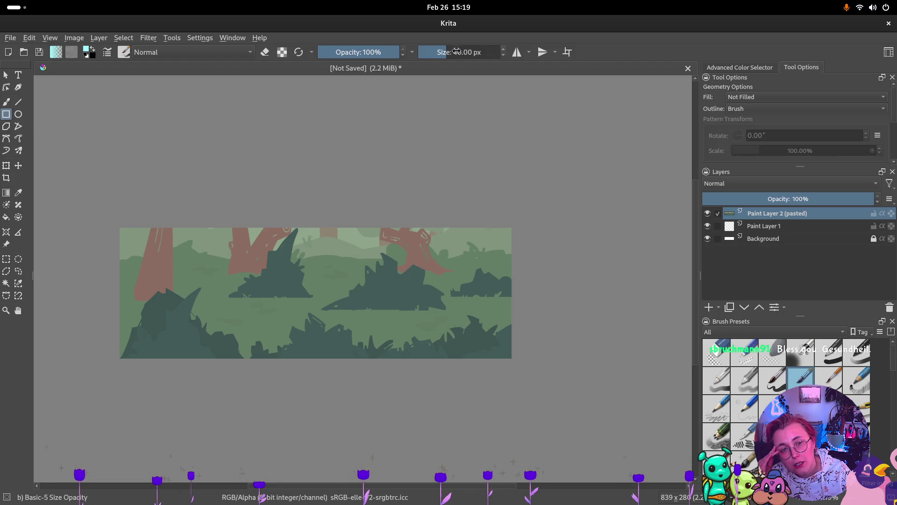
left_click_drag(457, 51, 428, 52)
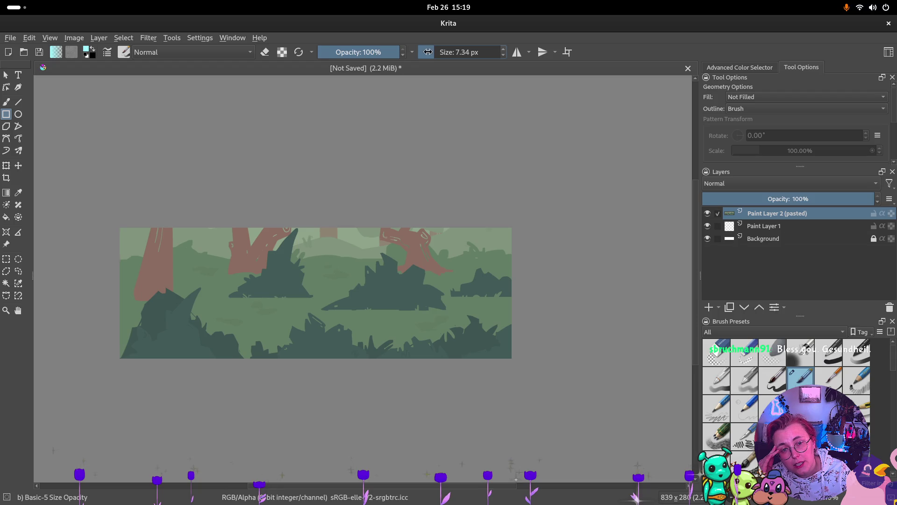
left_click(750, 68)
mouse_move(786, 114)
left_mouse_down()
mouse_move(772, 102)
mouse_move(802, 120)
left_mouse_up()
left_click(771, 106)
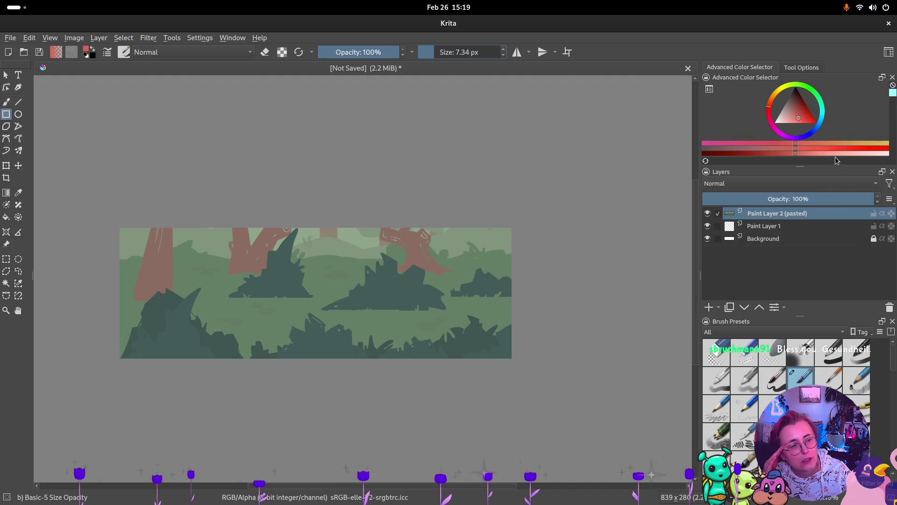
left_click(781, 88)
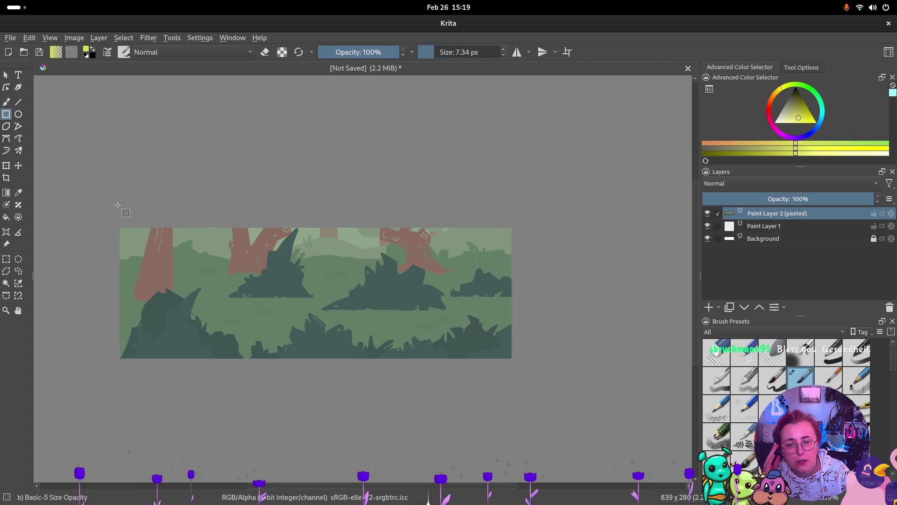
mouse_move(120, 243)
left_mouse_down()
mouse_move(251, 301)
mouse_move(521, 342)
mouse_move(512, 340)
left_mouse_up()
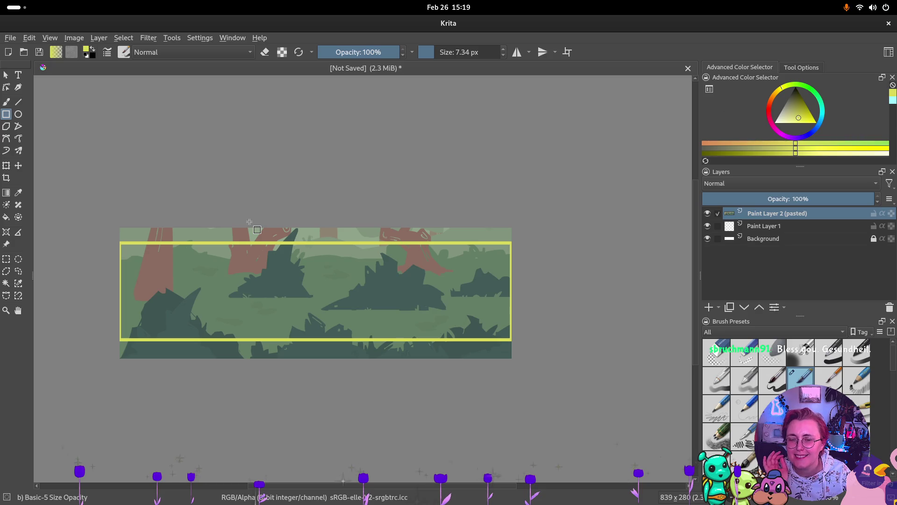
- Bring up File > Save As, then return to the Outdoor_10 reference window over Godot
left_click(29, 37)
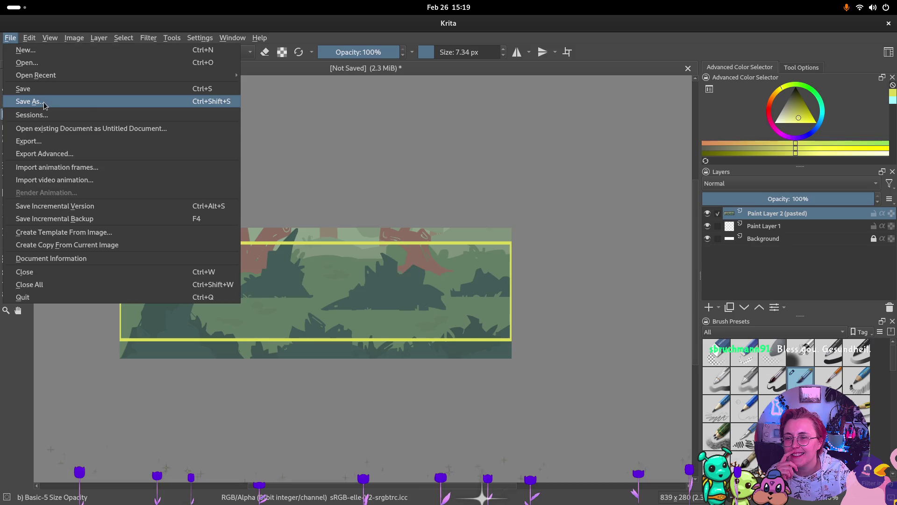
left_click(30, 102)
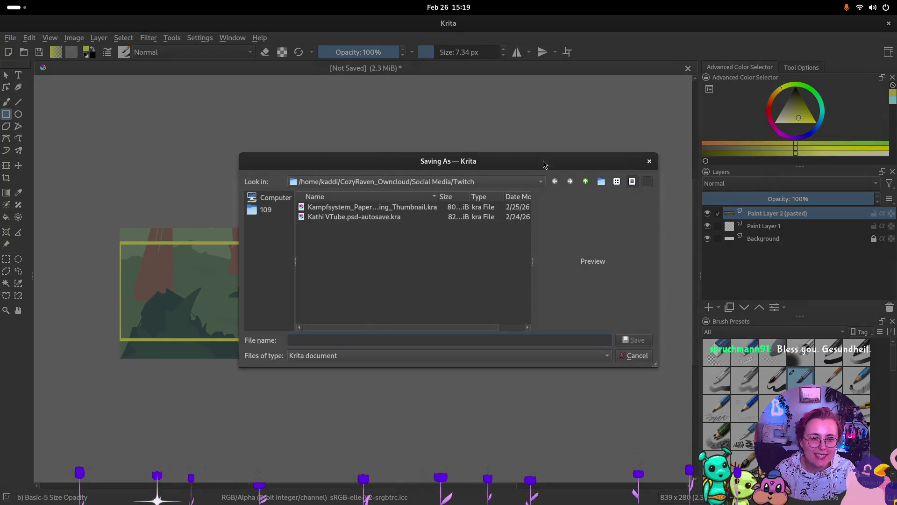
key("alt+Tab")
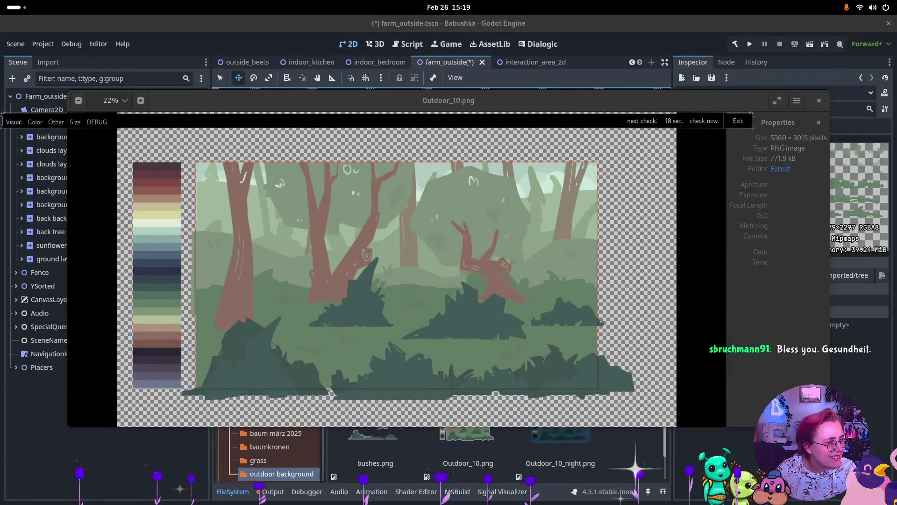